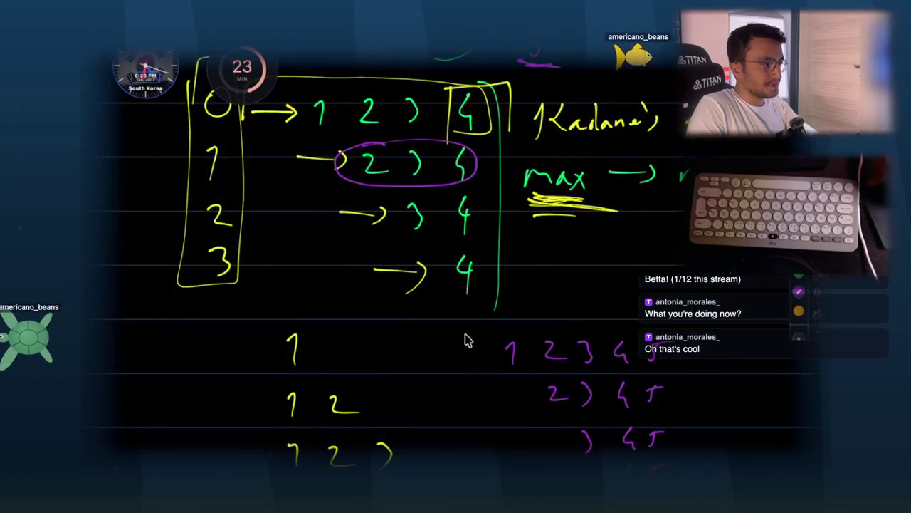
- Outline a large purple rectangle below the 1 2 3 4 row and draw eight vertical column lines in it
scroll(464, 340, "down", 10)
left_click_drag(238, 213, 238, 244)
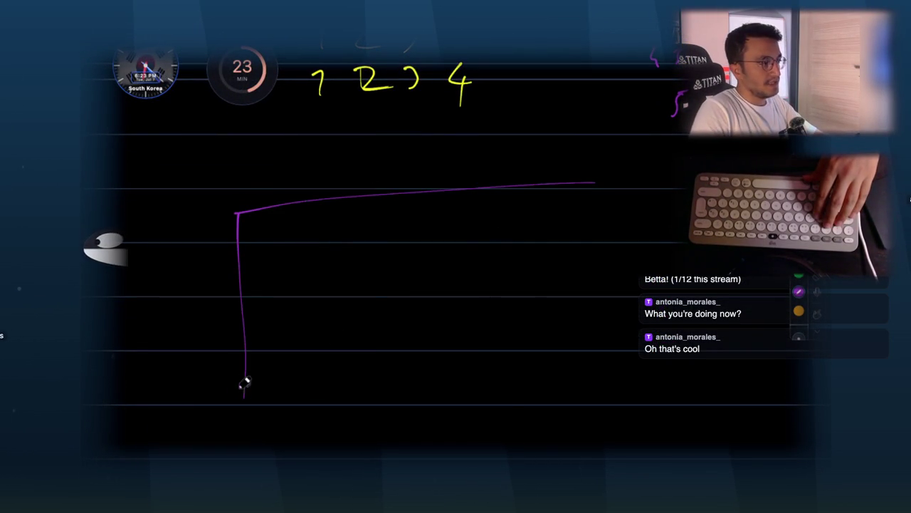
left_click_drag(299, 208, 299, 373)
left_click_drag(349, 205, 349, 374)
left_click_drag(389, 199, 386, 372)
left_click_drag(431, 202, 430, 374)
left_click_drag(476, 188, 475, 379)
left_click_drag(510, 195, 507, 375)
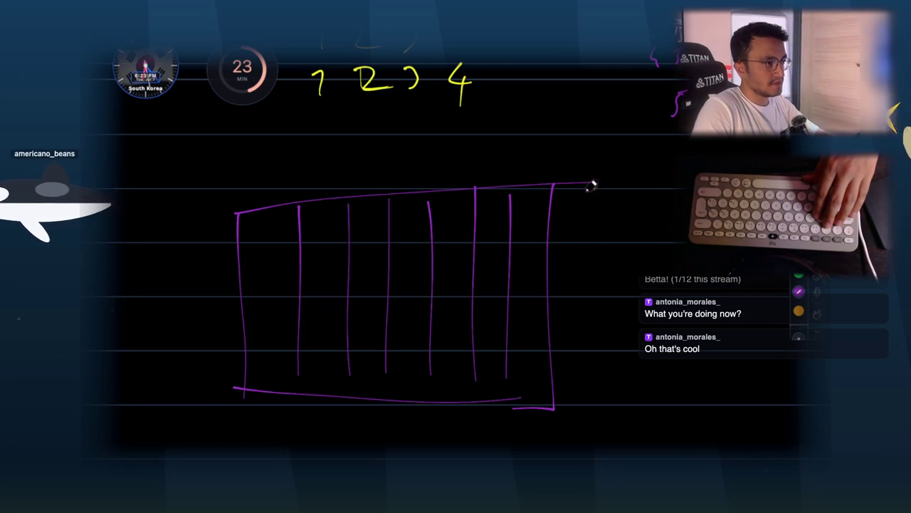
left_click_drag(588, 191, 590, 392)
left_click_drag(627, 203, 621, 329)
- Draw three horizontal row lines across the purple grid
left_click_drag(269, 252, 616, 234)
left_click_drag(247, 302, 626, 289)
left_click_drag(270, 350, 603, 333)
- Add a lower section of rows beneath the grid with column dividers and a bottom edge
left_click_drag(249, 388, 295, 453)
left_click_drag(291, 388, 299, 448)
mouse_move(344, 383)
left_mouse_down()
mouse_move(350, 403)
mouse_move(413, 449)
left_mouse_up()
left_click_drag(378, 377, 388, 450)
left_click_drag(434, 381, 436, 456)
left_click_drag(470, 379, 472, 449)
left_click_drag(506, 378, 506, 450)
left_click_drag(552, 391, 553, 438)
left_click_drag(582, 396, 583, 436)
left_click_drag(413, 440, 636, 425)
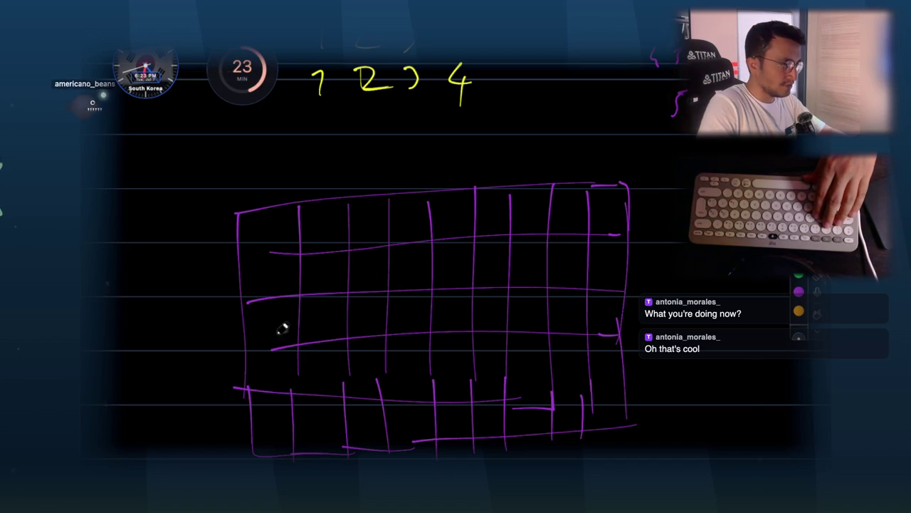
- Outline the first grid block in yellow, circle the 0 inside and hatch it with diagonals
mouse_move(246, 349)
left_mouse_down()
mouse_move(384, 338)
mouse_move(386, 197)
left_mouse_up()
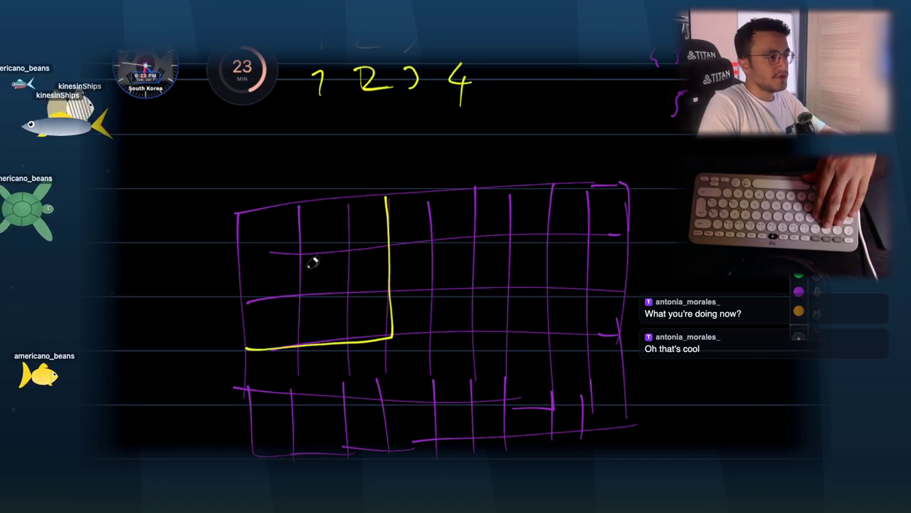
mouse_move(319, 258)
left_mouse_down()
mouse_move(333, 263)
mouse_move(322, 253)
left_mouse_up()
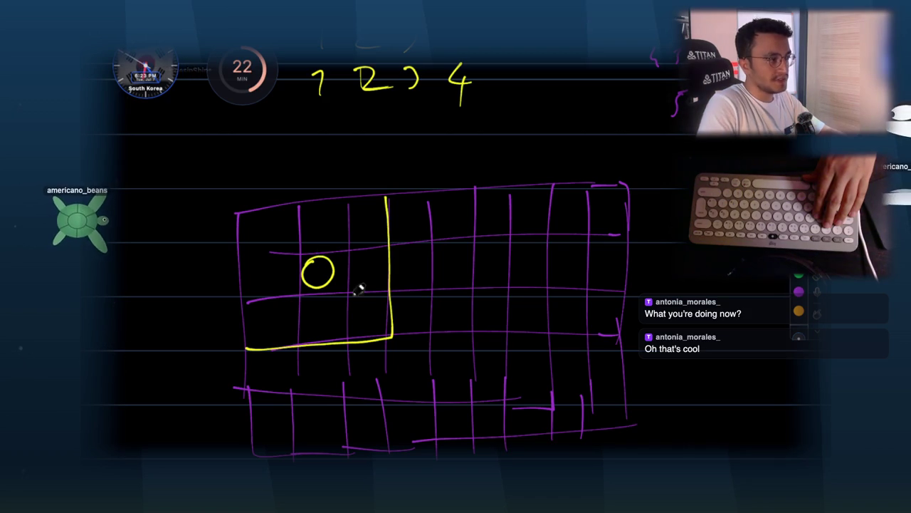
mouse_move(303, 224)
left_mouse_down()
mouse_move(279, 308)
mouse_move(296, 313)
left_mouse_up()
left_click_drag(340, 233, 313, 317)
left_click_drag(356, 242, 333, 326)
left_click_drag(372, 253, 358, 321)
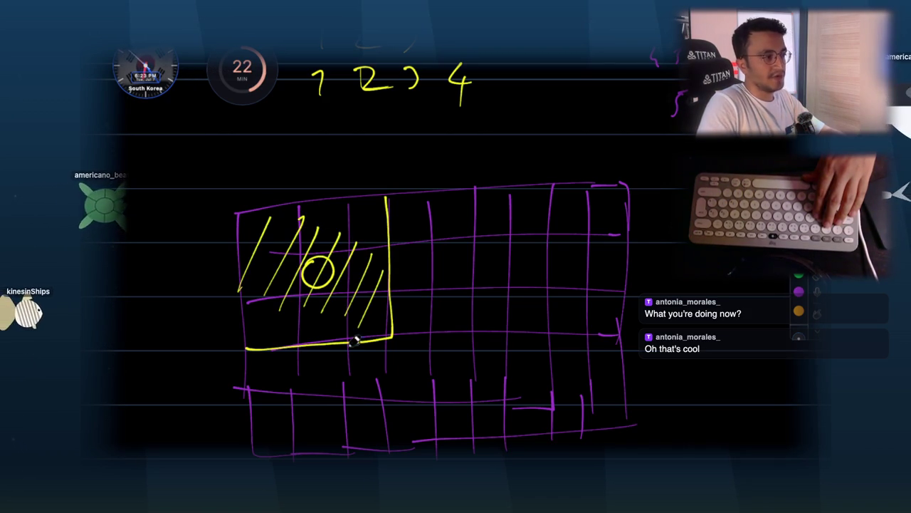
- Draw yellow borders around the next blocks of the grid
mouse_move(431, 328)
left_mouse_down()
mouse_move(514, 331)
mouse_move(510, 202)
left_mouse_up()
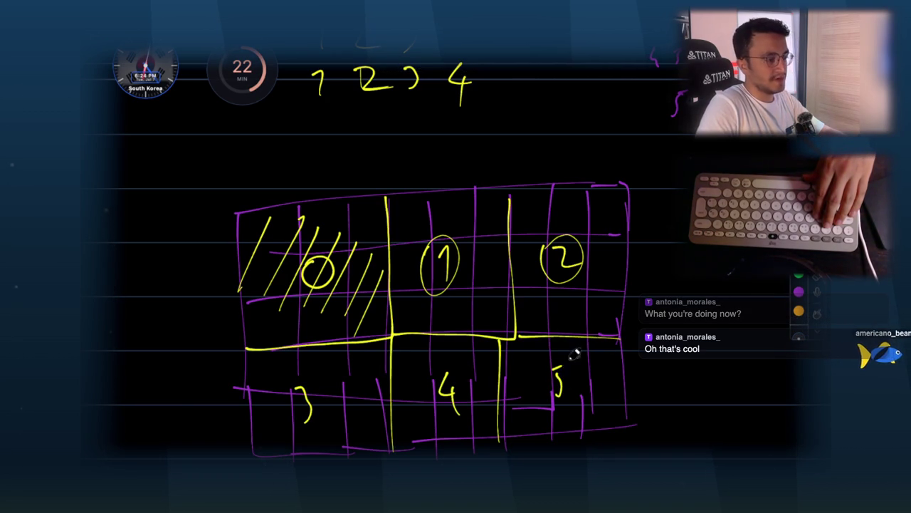
scroll(529, 147, "down", 3)
scroll(529, 147, "left", 2)
- Write two for ( ) loops under the grid, each followed by an arrow and 9
scroll(330, 178, "down", 6)
left_click_drag(321, 338, 320, 351)
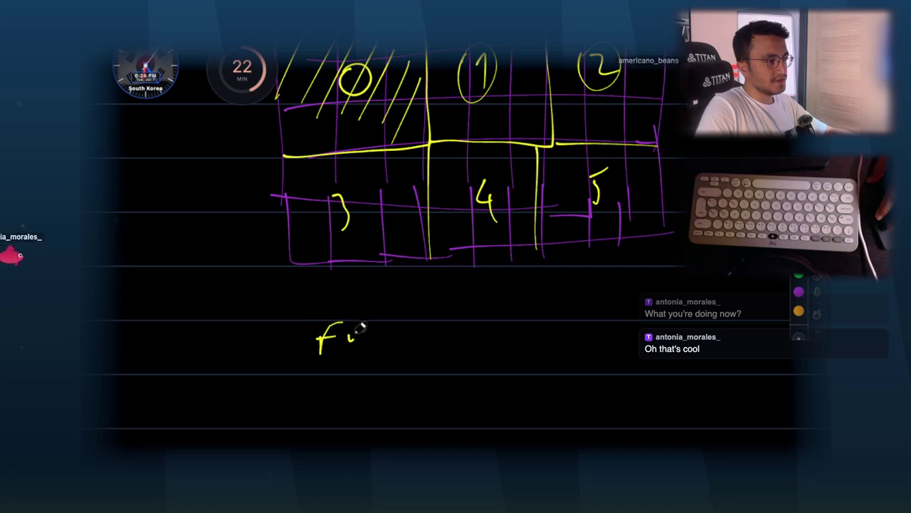
left_click_drag(443, 339, 440, 347)
scroll(377, 322, "down", 4)
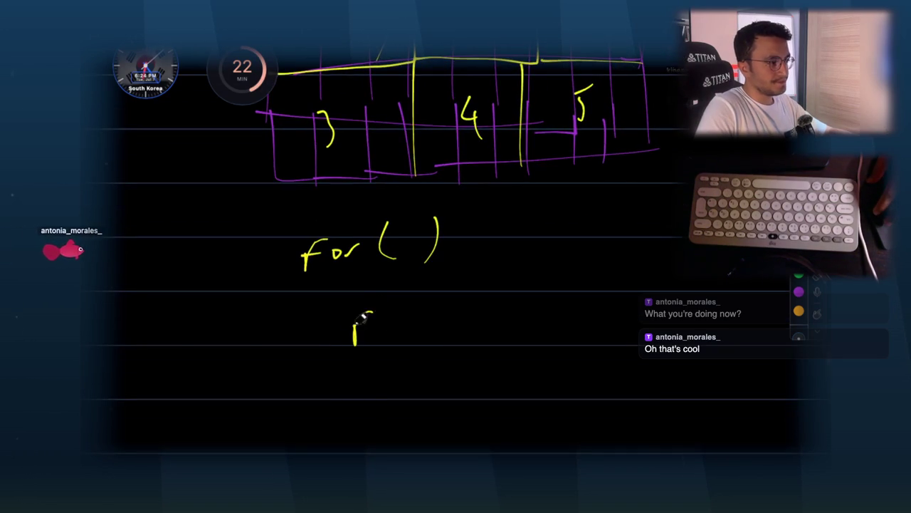
scroll(487, 244, "up", 1)
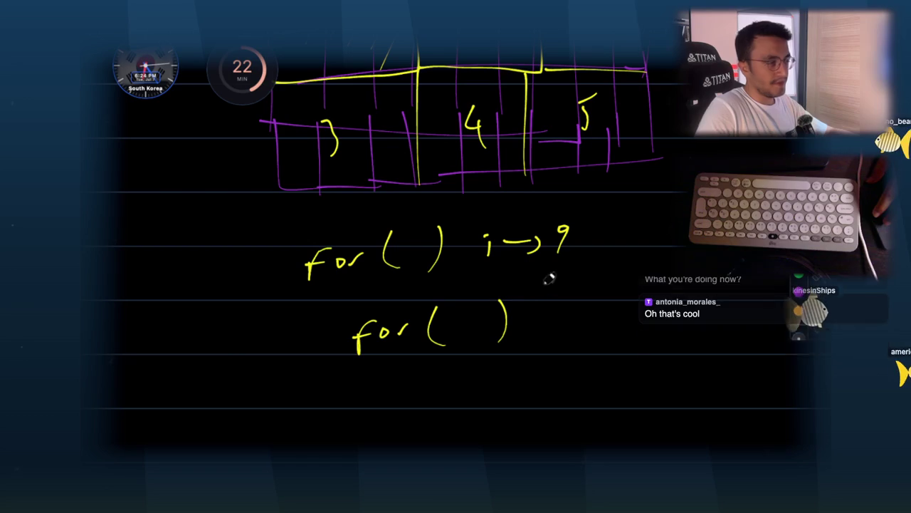
mouse_move(525, 324)
left_mouse_down()
mouse_move(558, 324)
mouse_move(584, 309)
mouse_move(578, 332)
left_mouse_up()
scroll(588, 277, "down", 5)
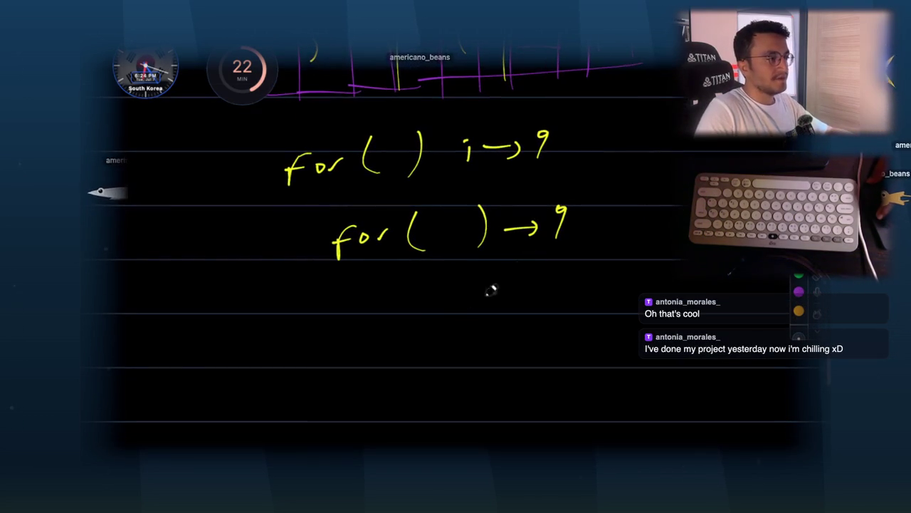
- Write the r,c pair below the loops, box the 9 and circle the r,c note
left_click_drag(416, 310, 457, 324)
scroll(455, 317, "up", 1)
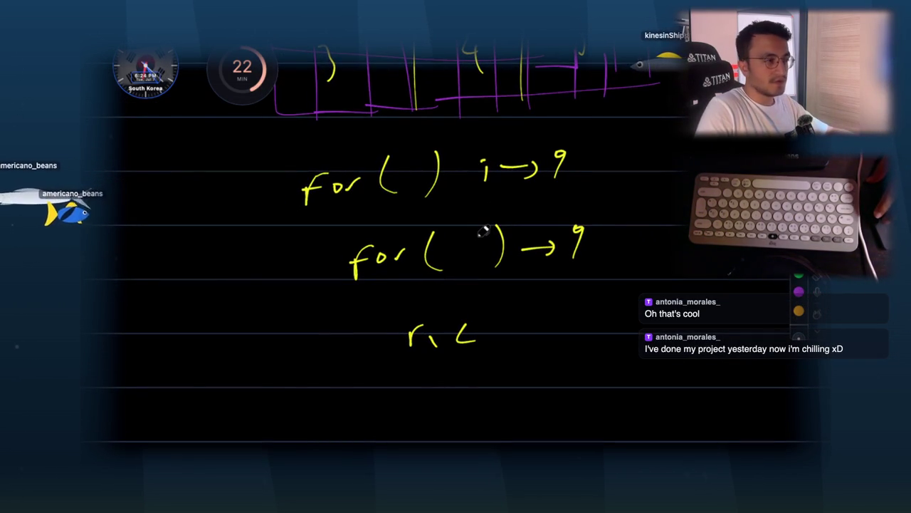
scroll(482, 232, "up", 14)
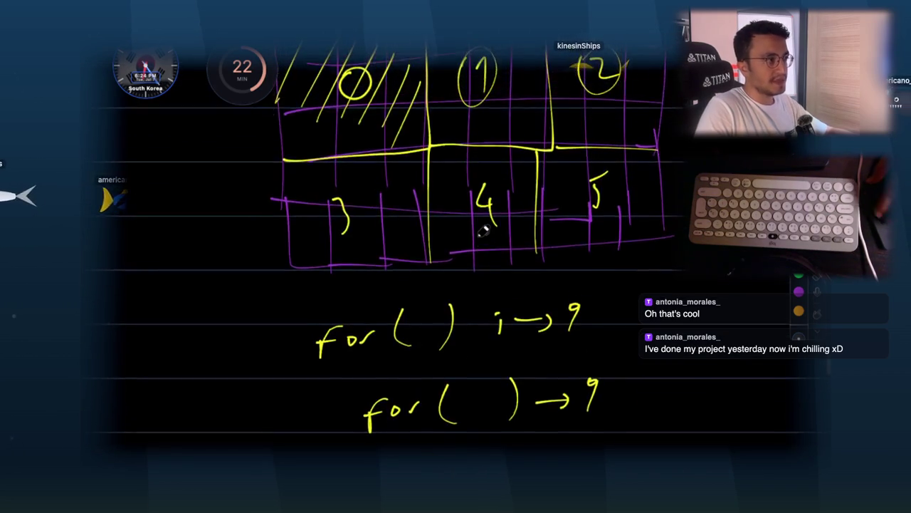
scroll(559, 169, "down", 12)
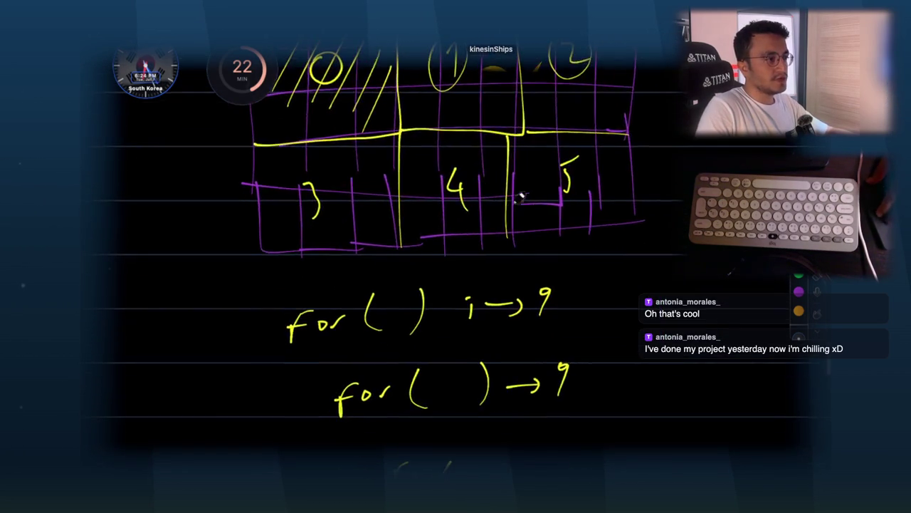
left_click_drag(549, 354, 553, 348)
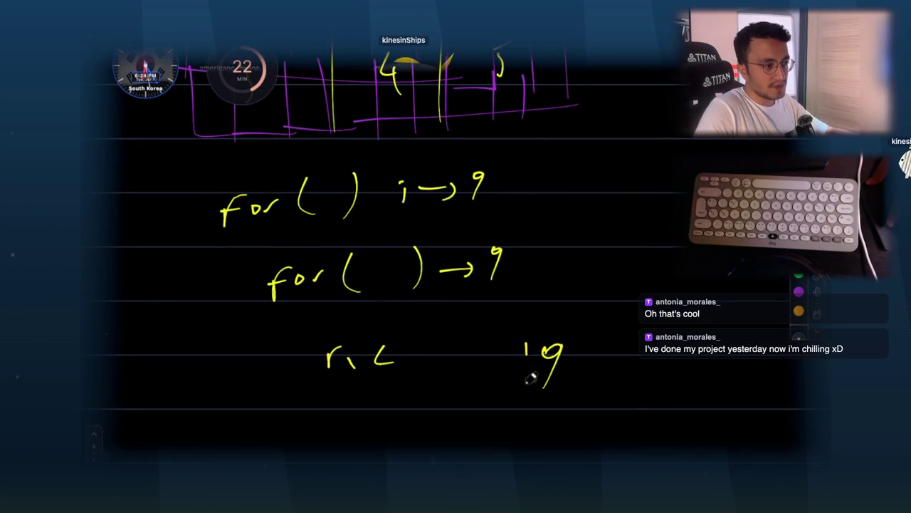
left_click_drag(576, 380, 524, 388)
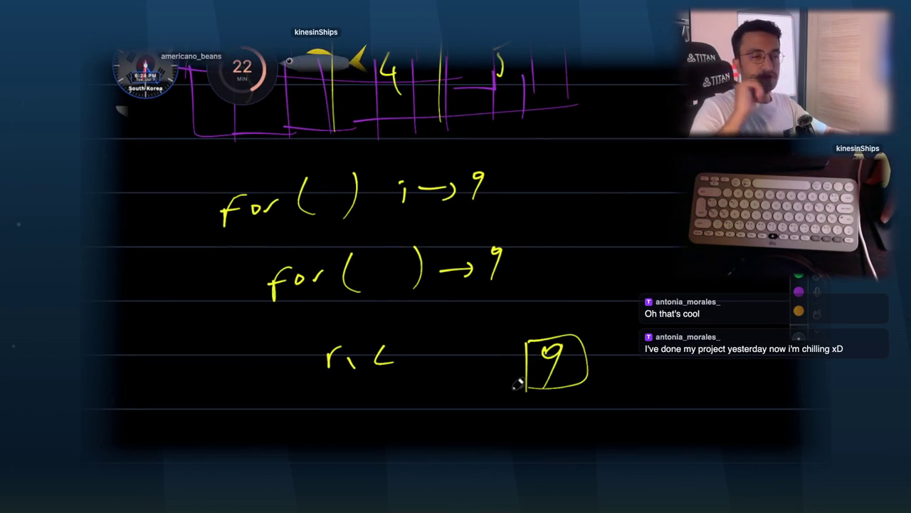
left_click_drag(368, 332, 379, 400)
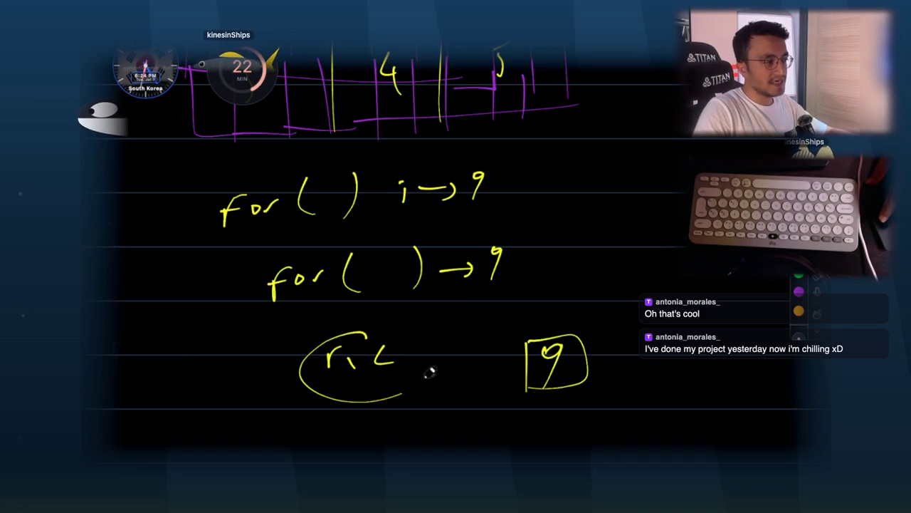
scroll(573, 272, "up", 5)
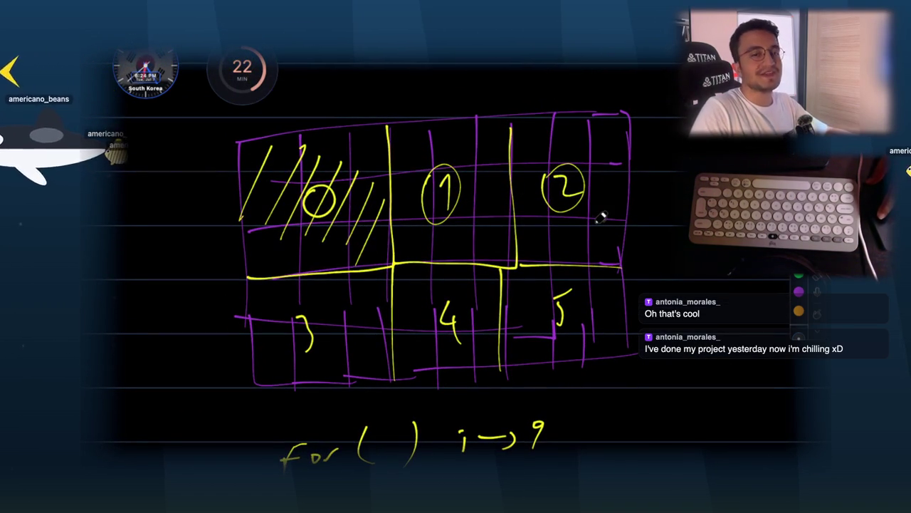
- Scroll through Claude's isValidSudoku Java solution and select its boxKey line
scroll(602, 217, "down", 2)
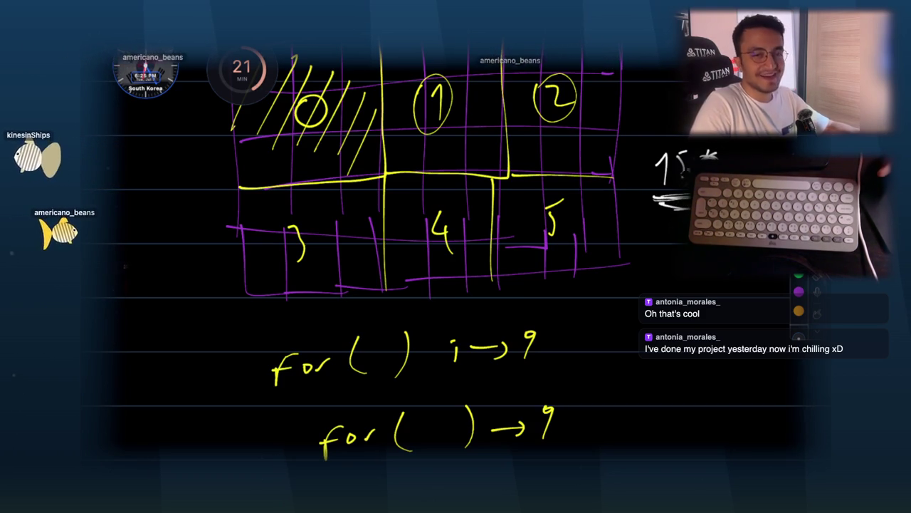
scroll(646, 179, "down", 2)
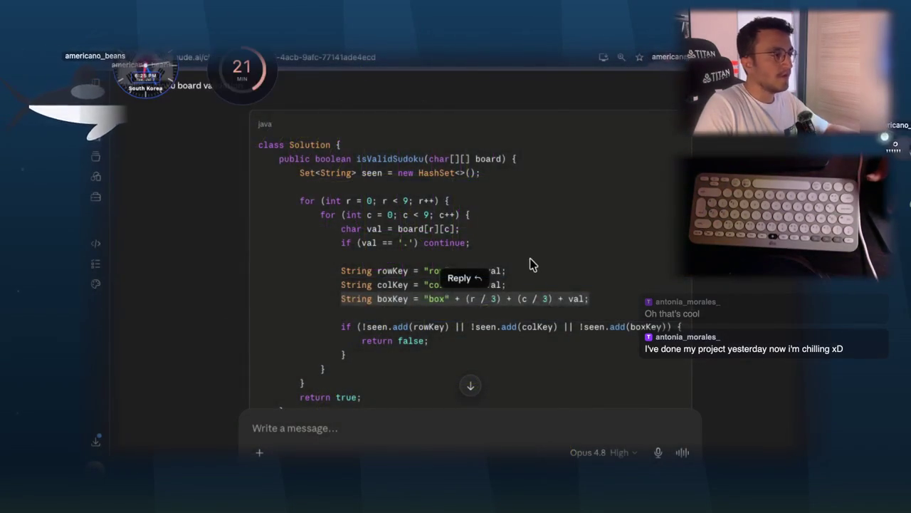
scroll(541, 267, "down", 1)
triple_click(555, 276)
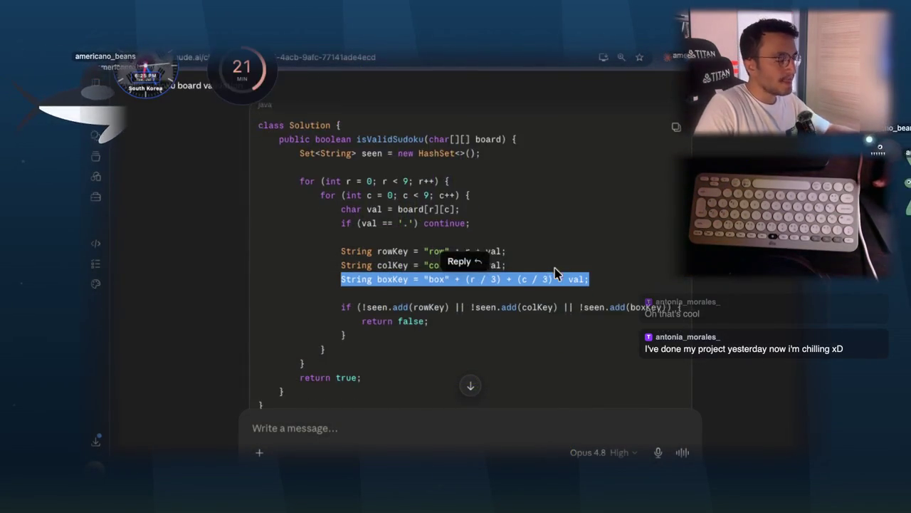
- Clear the boxKey code selection and switch back to the whiteboard sketch
left_click(584, 309)
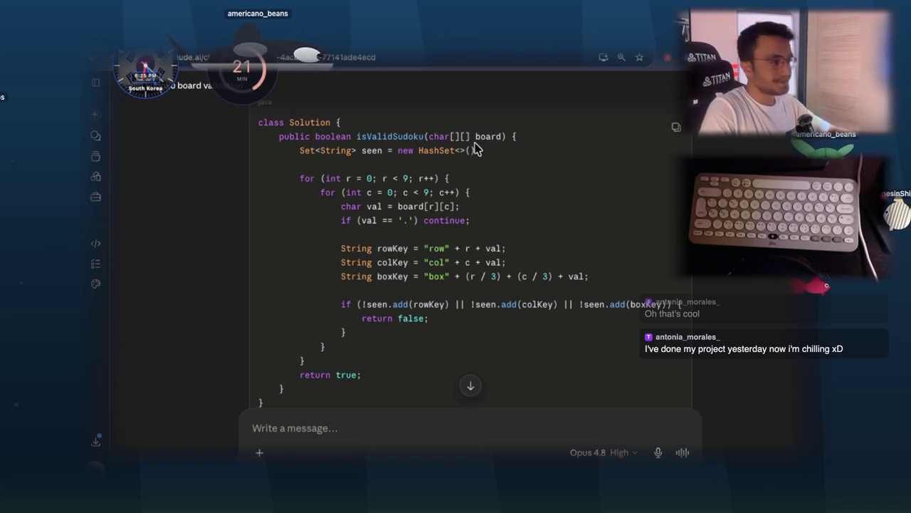
scroll(529, 193, "up", 1)
key("alt+Tab")
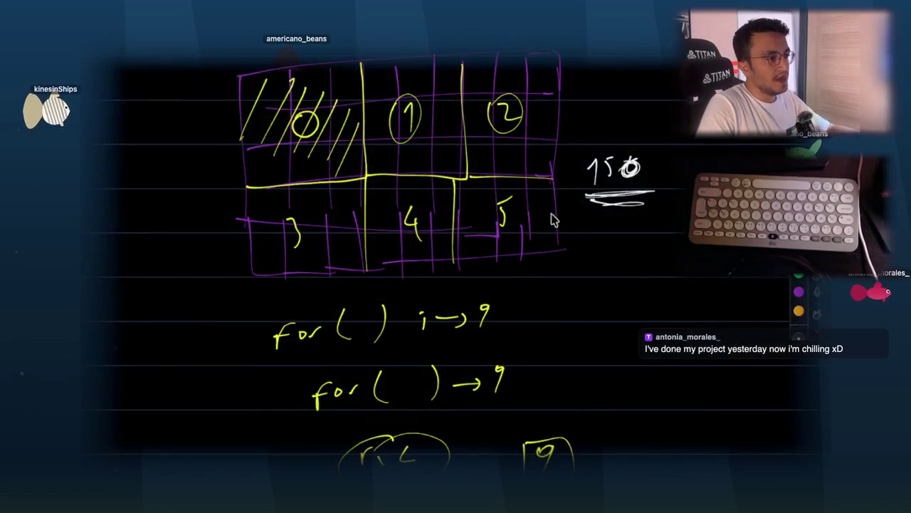
- Underline the circled r,c note beneath the loops
scroll(539, 250, "down", 3)
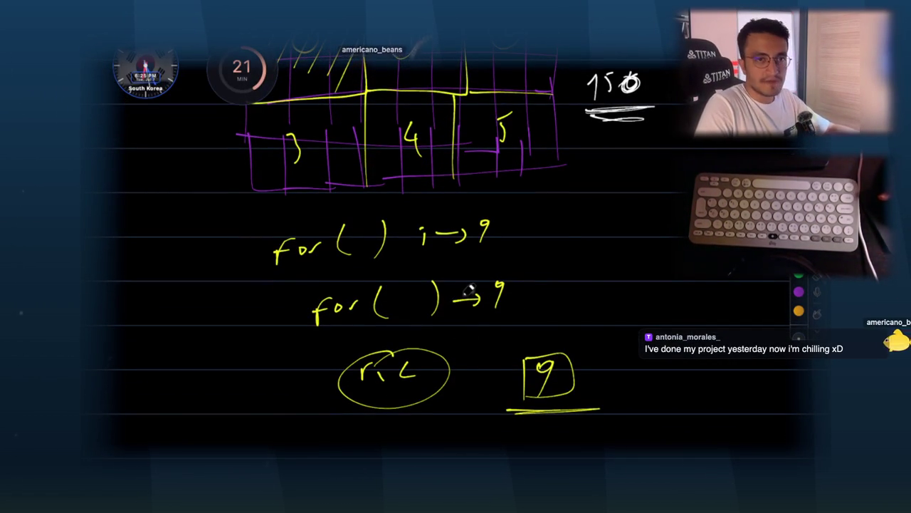
left_click_drag(349, 423, 435, 421)
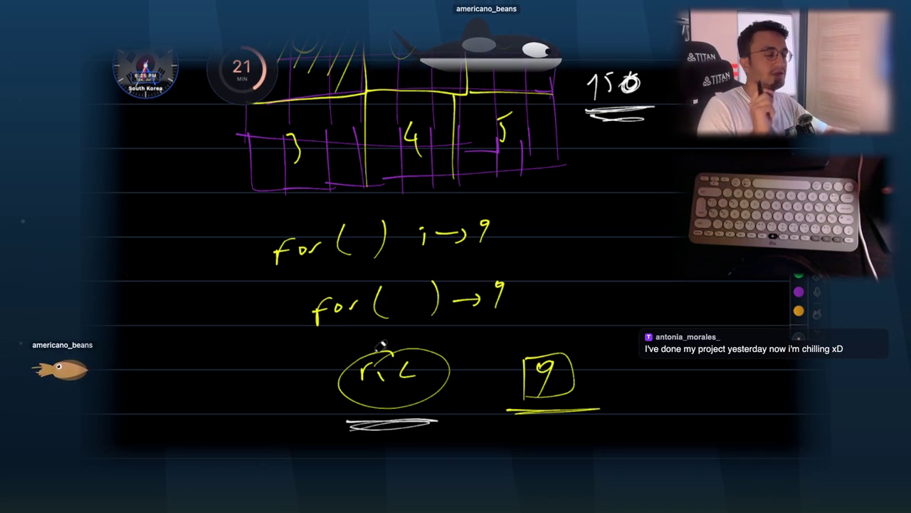
scroll(385, 169, "up", 5)
scroll(383, 168, "up", 3)
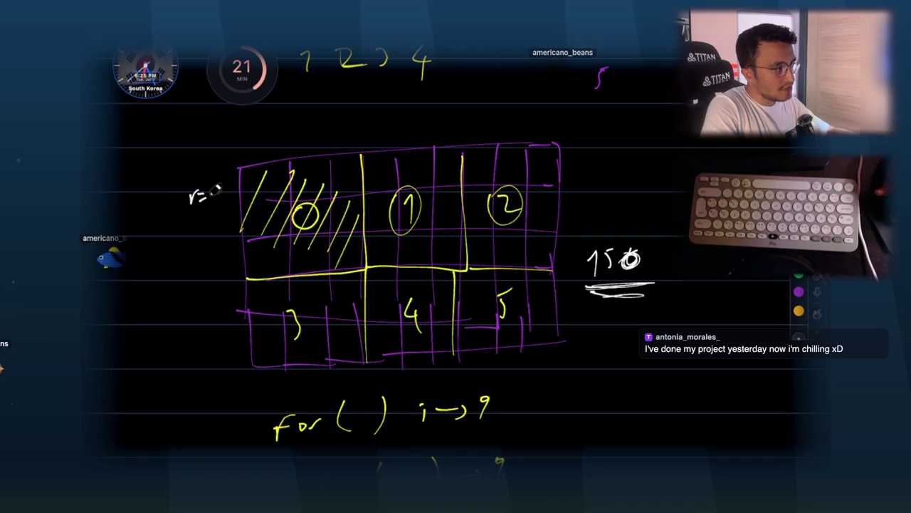
scroll(212, 193, "up", 5)
- Label the grid rows r=1 and r=2 in the left margin
left_click_drag(233, 270, 256, 274)
left_click_drag(249, 283, 257, 282)
mouse_move(263, 266)
left_mouse_down()
mouse_move(270, 260)
mouse_move(271, 288)
left_mouse_up()
left_click_drag(239, 352, 250, 353)
left_click_drag(260, 356, 268, 355)
left_click_drag(261, 362, 291, 356)
scroll(306, 285, "down", 3)
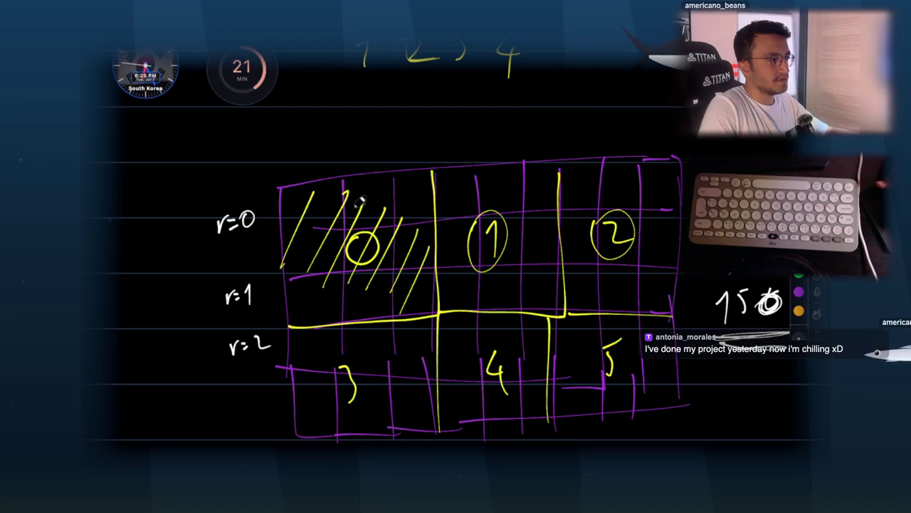
- Write column labels c=0, c=1 and c=2 above the grid columns
mouse_move(302, 168)
left_mouse_down()
mouse_move(299, 176)
mouse_move(313, 169)
left_mouse_up()
left_click_drag(307, 174, 314, 173)
left_click_drag(322, 164, 356, 167)
left_click_drag(363, 161, 369, 159)
left_click_drag(364, 164, 370, 162)
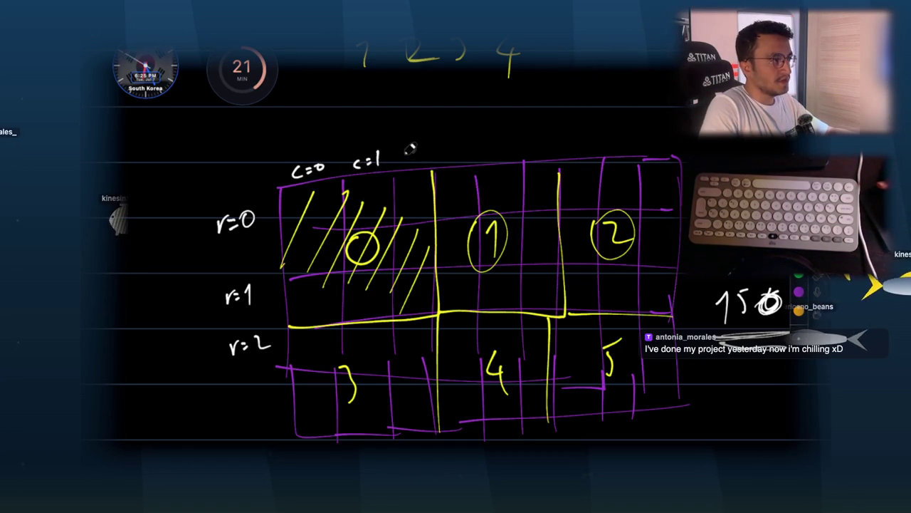
left_click_drag(422, 152, 446, 163)
left_click_drag(454, 156, 460, 156)
left_click_drag(455, 161, 466, 162)
- Ring the circled 1 in grey and continue the column labels above the grid
left_click_drag(498, 212, 498, 211)
left_click_drag(493, 151, 490, 158)
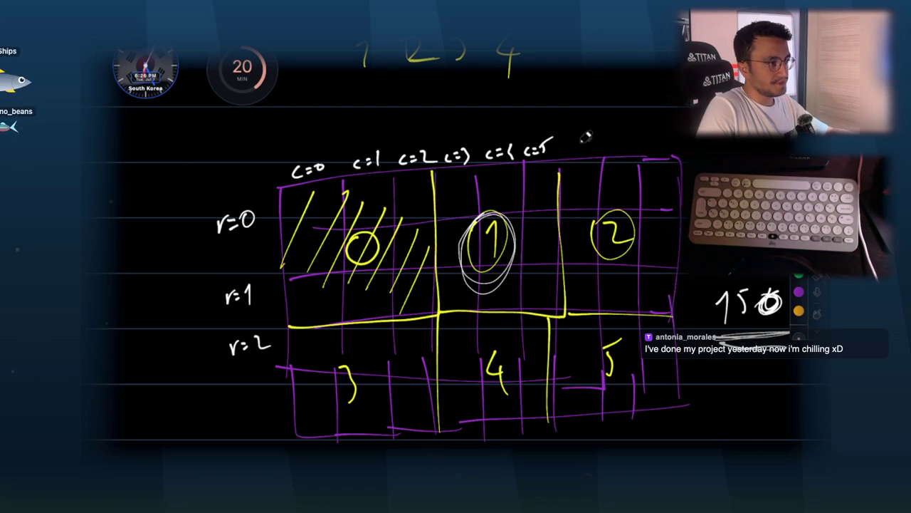
scroll(586, 138, "down", 3)
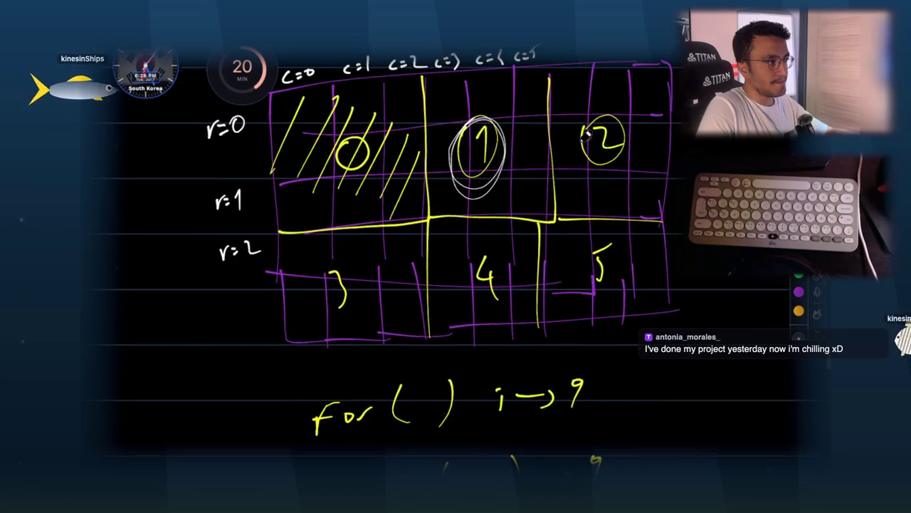
scroll(574, 164, "down", 5)
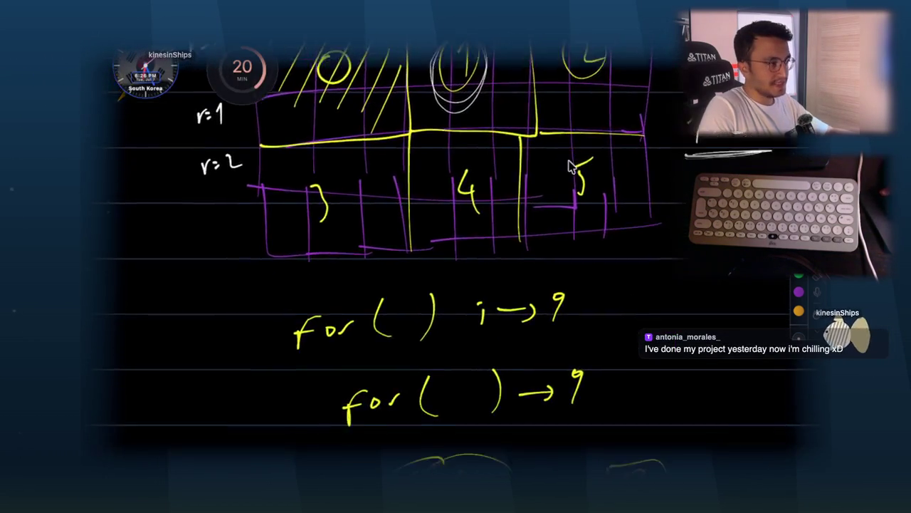
- Write r/3 with a down arrow and list box rows 0, 1 and 2 beneath
scroll(476, 232, "up", 4)
scroll(474, 230, "down", 15)
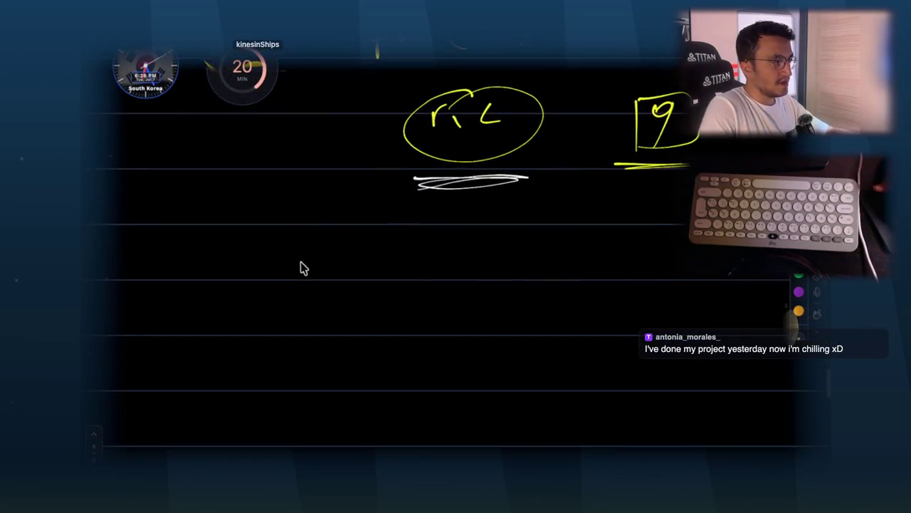
mouse_move(276, 262)
left_mouse_down()
mouse_move(292, 258)
mouse_move(292, 292)
left_mouse_up()
left_click_drag(329, 254, 316, 322)
scroll(339, 288, "up", 3)
scroll(328, 289, "down", 3)
scroll(329, 278, "down", 4)
mouse_move(303, 267)
left_mouse_down()
mouse_move(316, 287)
mouse_move(305, 265)
left_mouse_up()
left_click_drag(296, 320, 313, 388)
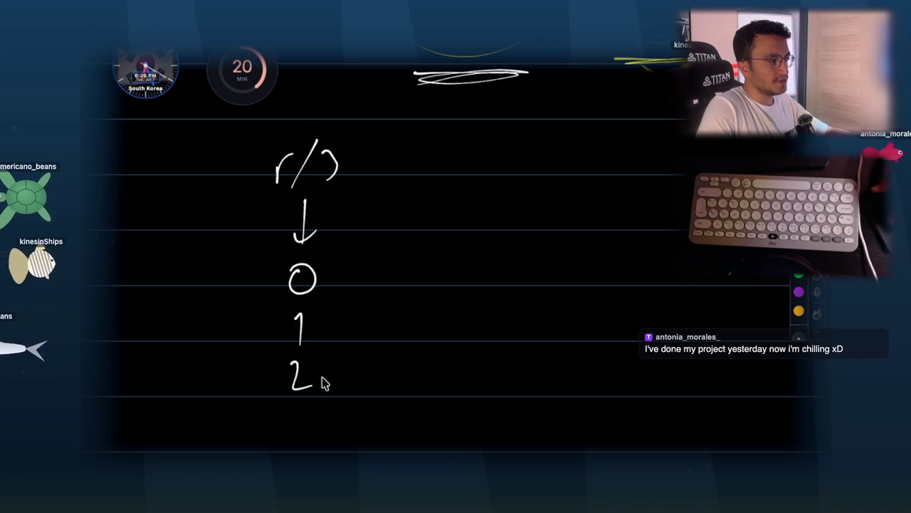
- Write r=0, r=1, r=2 beside box row 0
scroll(360, 283, "up", 1)
scroll(342, 285, "up", 1)
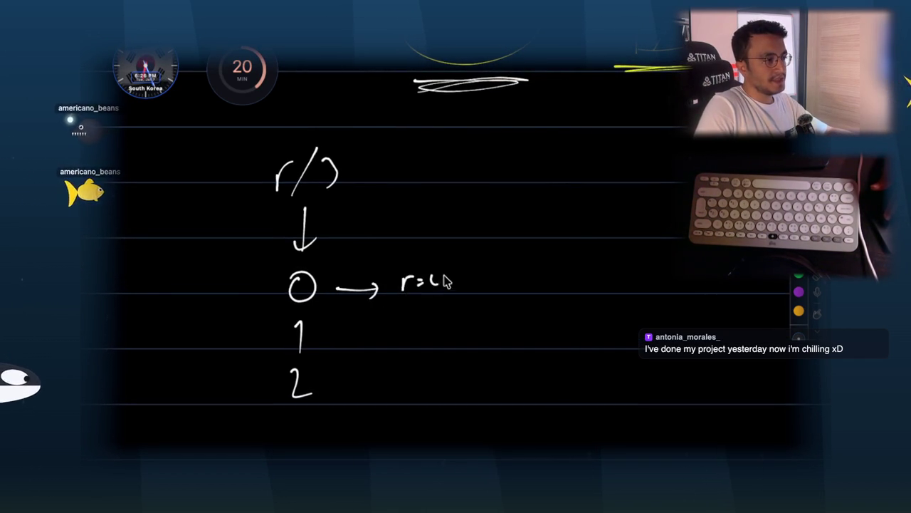
left_click_drag(483, 289, 511, 278)
mouse_move(503, 285)
left_mouse_down()
mouse_move(542, 289)
mouse_move(582, 278)
left_mouse_up()
left_click_drag(573, 285, 584, 285)
left_click_drag(591, 277, 610, 287)
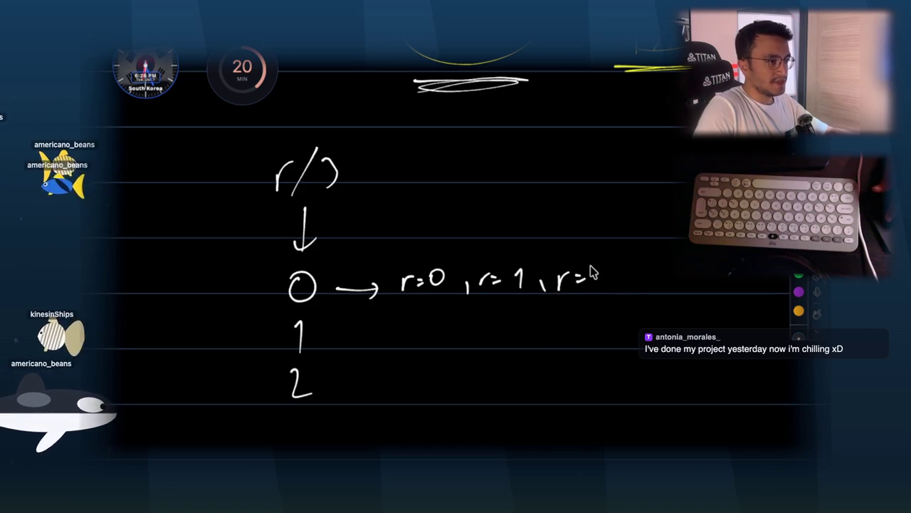
- Arrow box row 1 to r=3, r=4, r=5 and begin box row 2's list
scroll(502, 313, "up", 2)
scroll(516, 319, "down", 3)
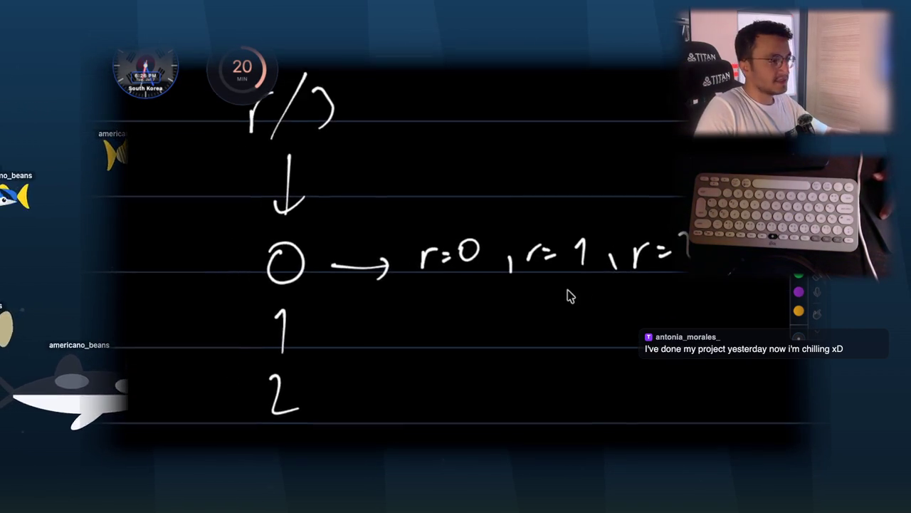
left_click_drag(337, 309, 351, 309)
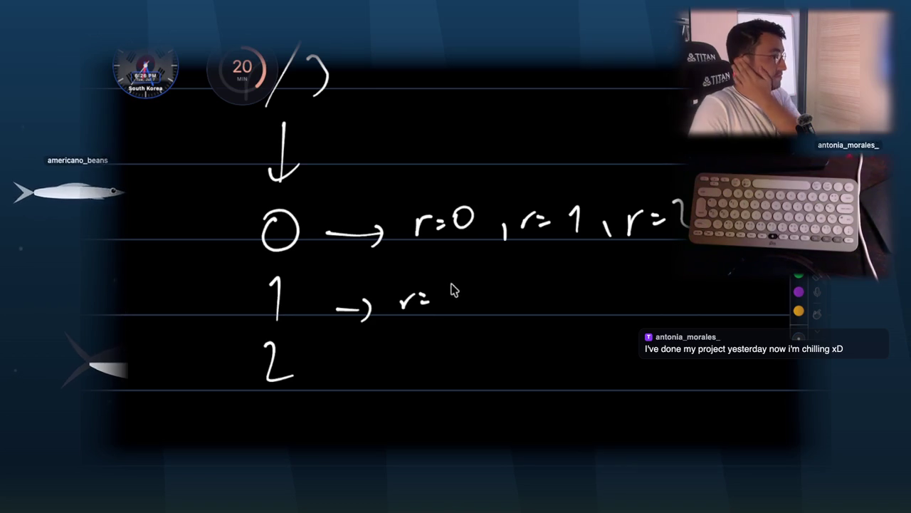
left_click_drag(517, 292, 530, 289)
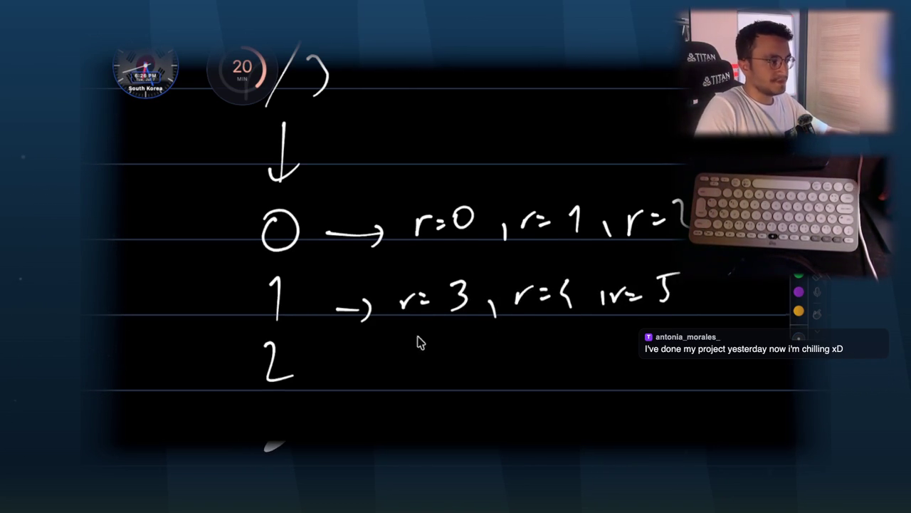
left_click(350, 359)
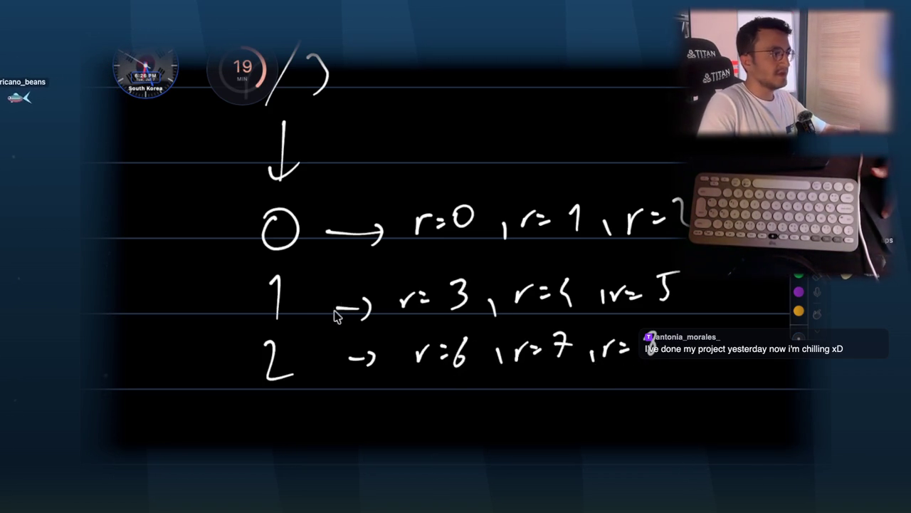
scroll(342, 307, "up", 10)
scroll(420, 213, "up", 9)
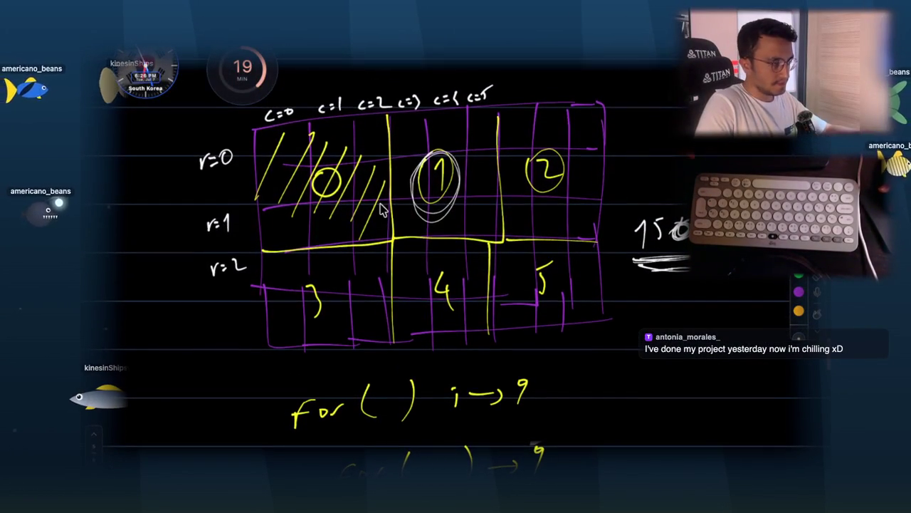
- Label the first column group as box 0 and mark the middle group as box 1
scroll(458, 204, "down", 7)
scroll(457, 204, "down", 8)
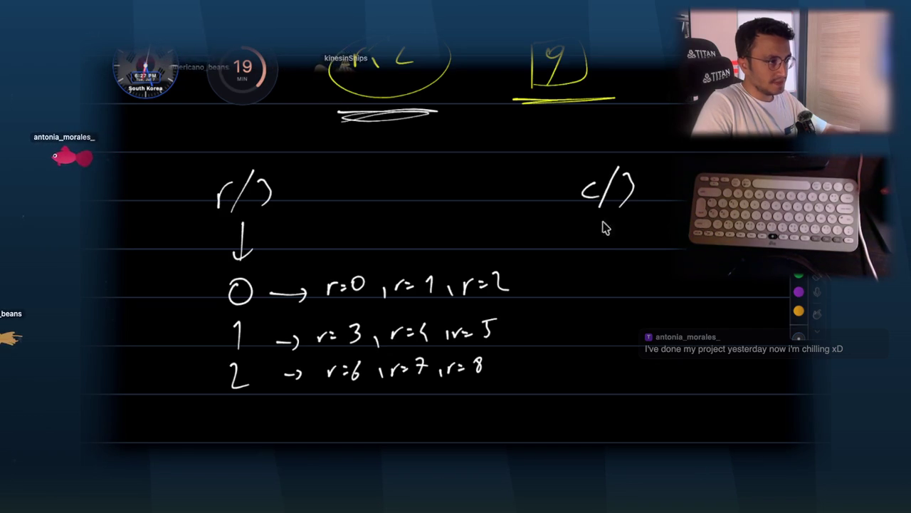
scroll(606, 206, "up", 16)
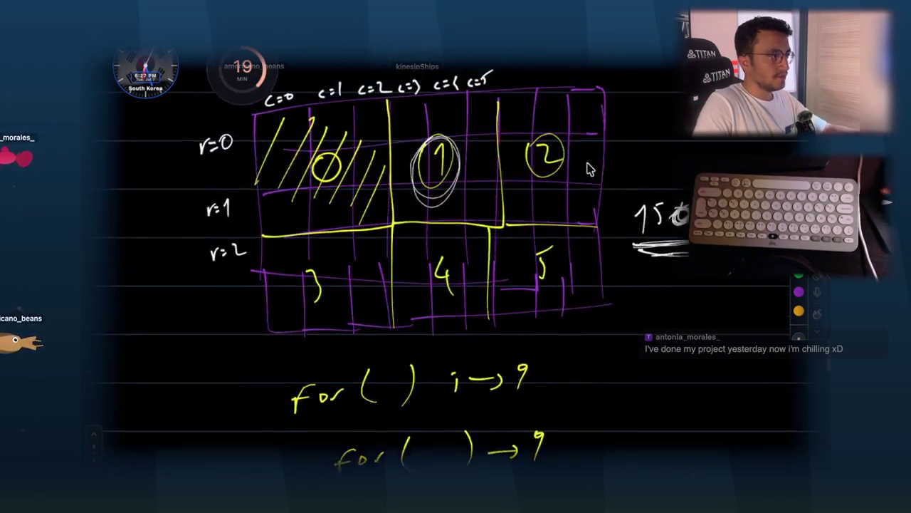
scroll(353, 256, "up", 3)
scroll(354, 257, "down", 1)
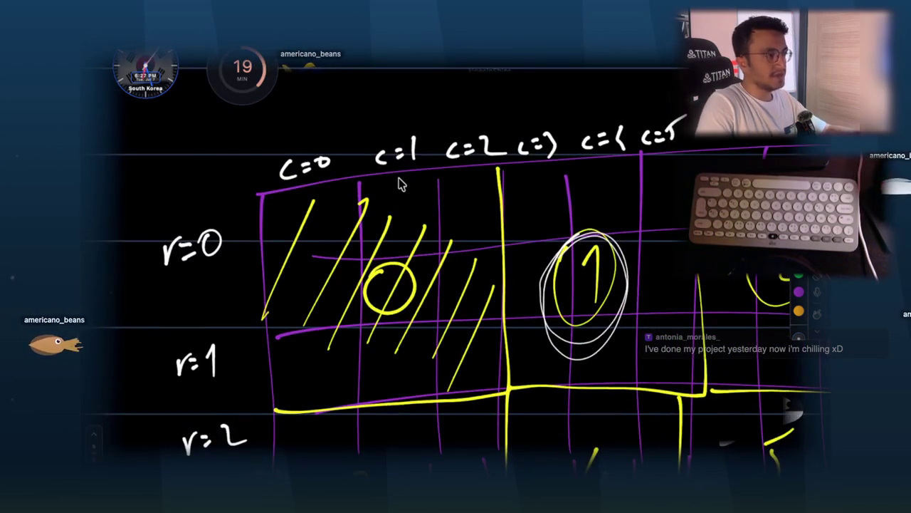
left_click_drag(399, 97, 396, 100)
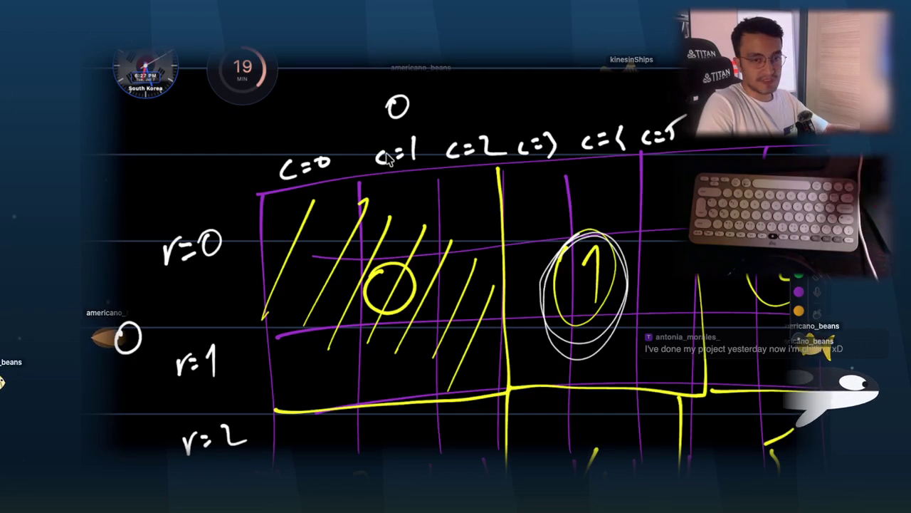
scroll(558, 205, "right", 3)
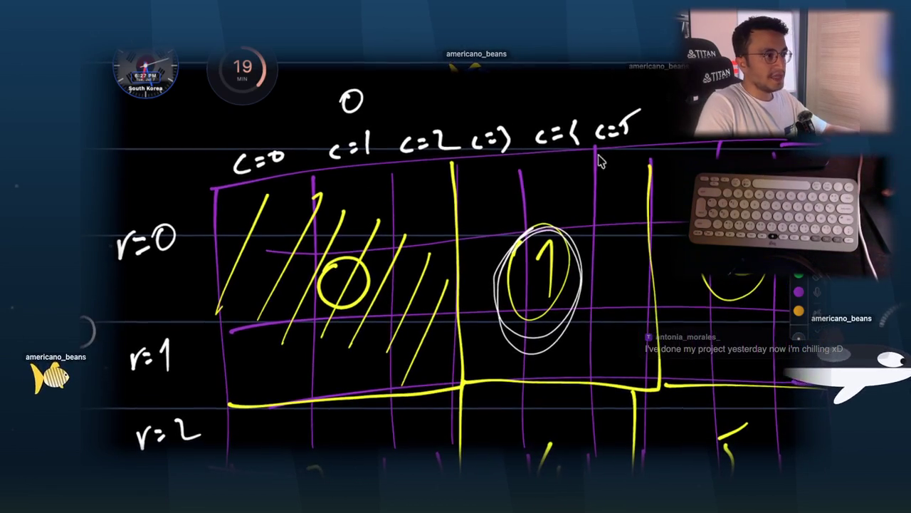
left_click_drag(489, 109, 525, 82)
left_click_drag(514, 80, 554, 96)
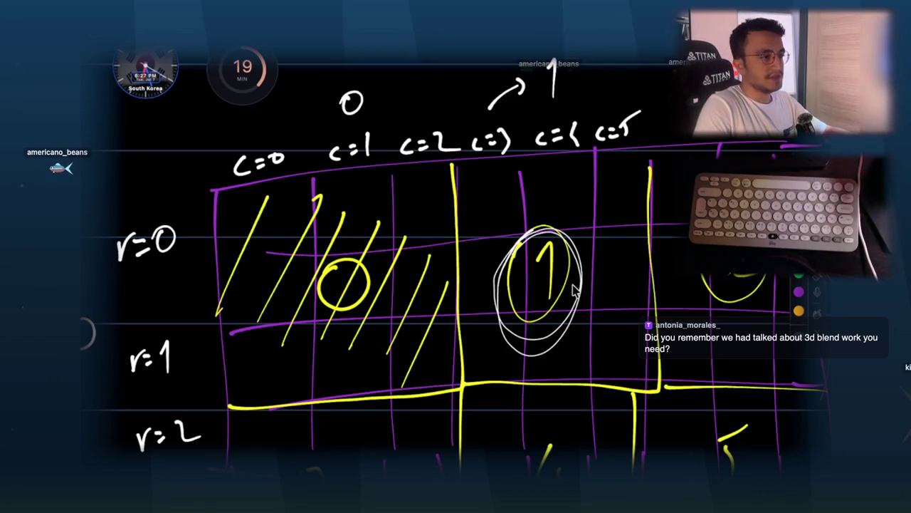
- Extend the arrow across the last column group for box 2
scroll(639, 146, "right", 3)
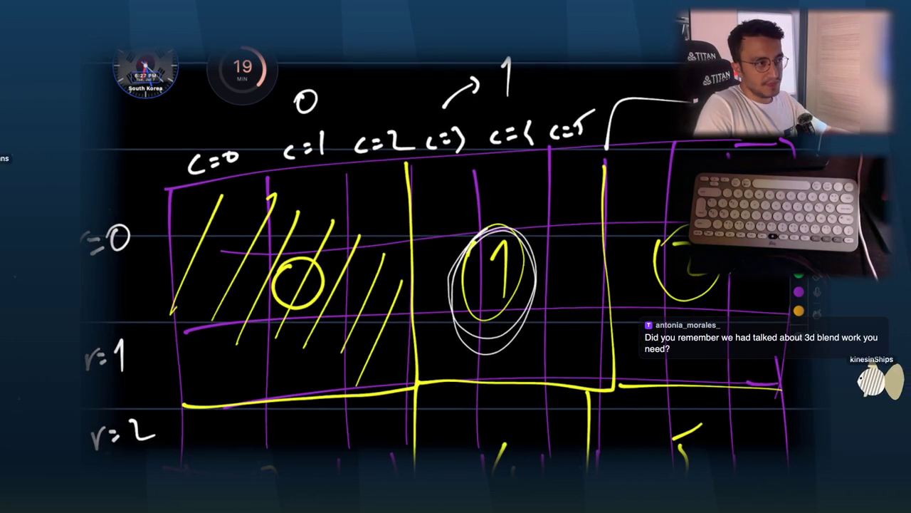
scroll(559, 123, "right", 5)
left_click_drag(569, 108, 688, 109)
scroll(456, 214, "left", 10)
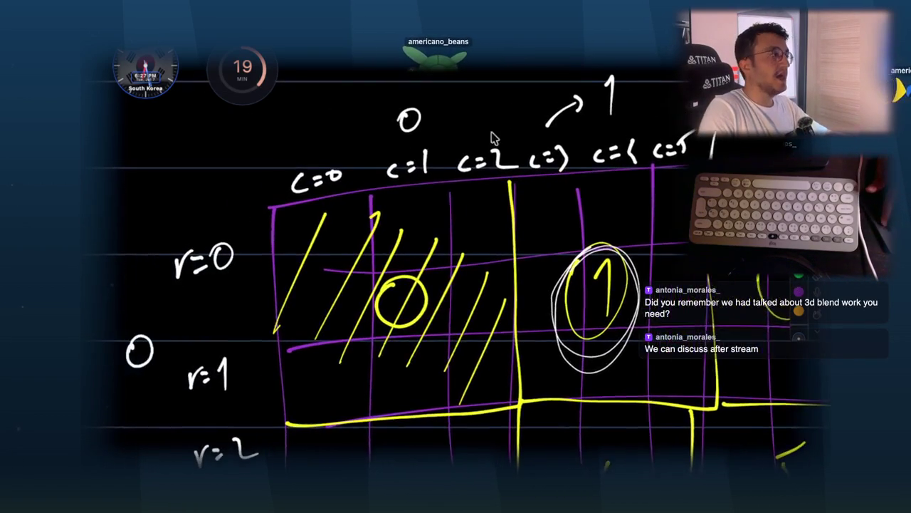
scroll(480, 220, "right", 5)
scroll(640, 138, "down", 5)
- Draw an arrow pointing at the 0 in the margin and a stroke beside the circled 2
mouse_move(136, 238)
left_mouse_down()
mouse_move(109, 249)
mouse_move(162, 222)
left_mouse_up()
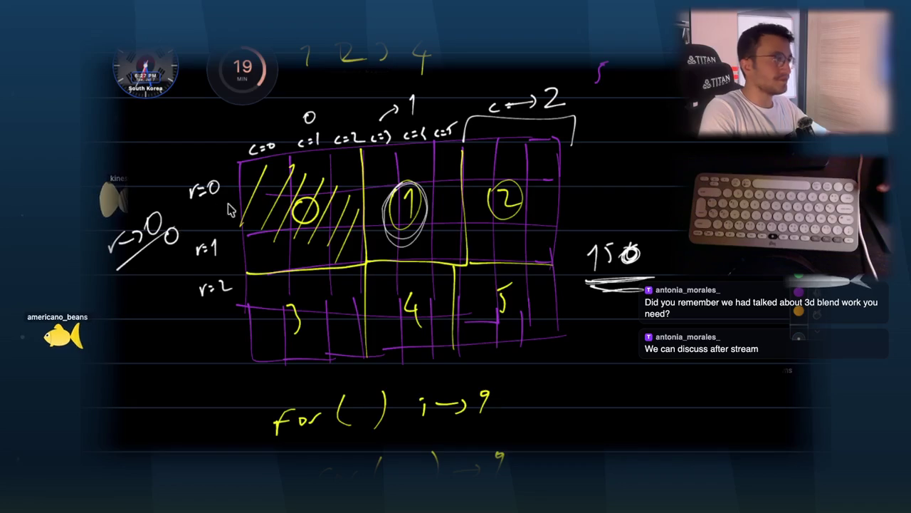
scroll(556, 155, "up", 4)
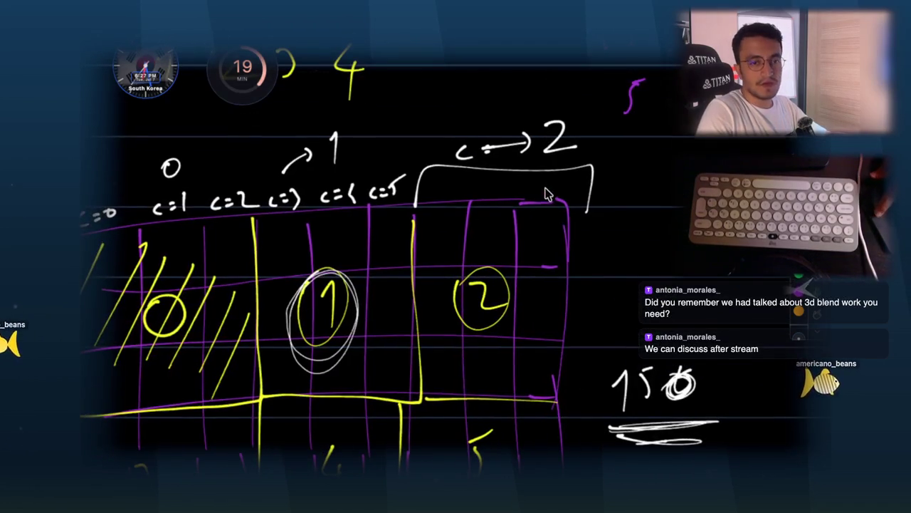
scroll(545, 267, "left", 2)
left_click_drag(570, 290, 541, 318)
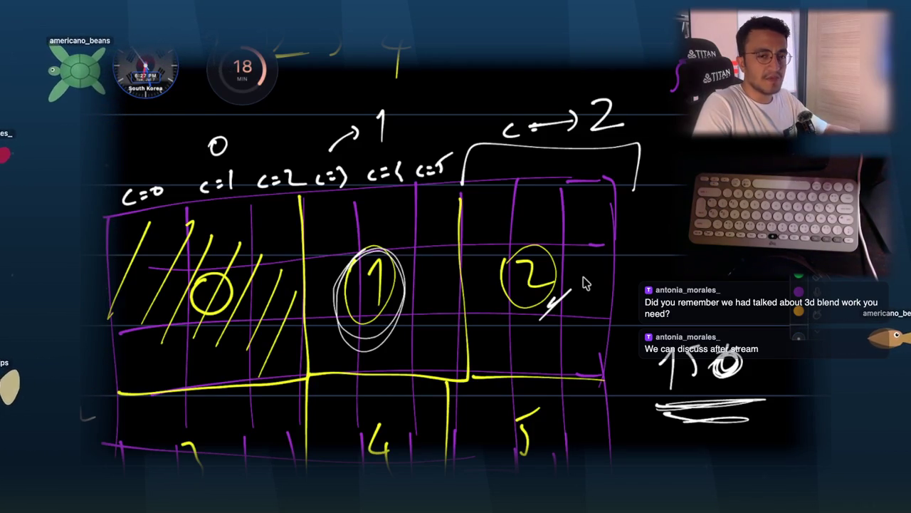
scroll(582, 283, "left", 3)
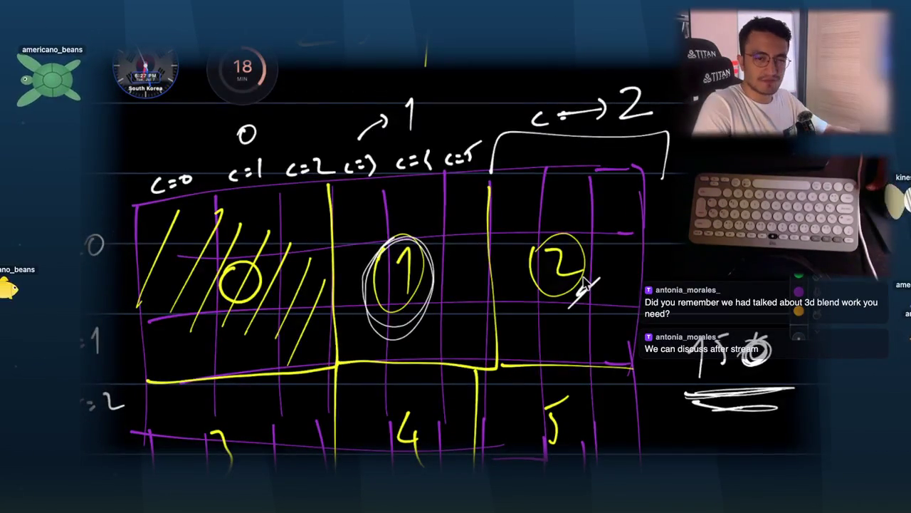
scroll(583, 283, "left", 3)
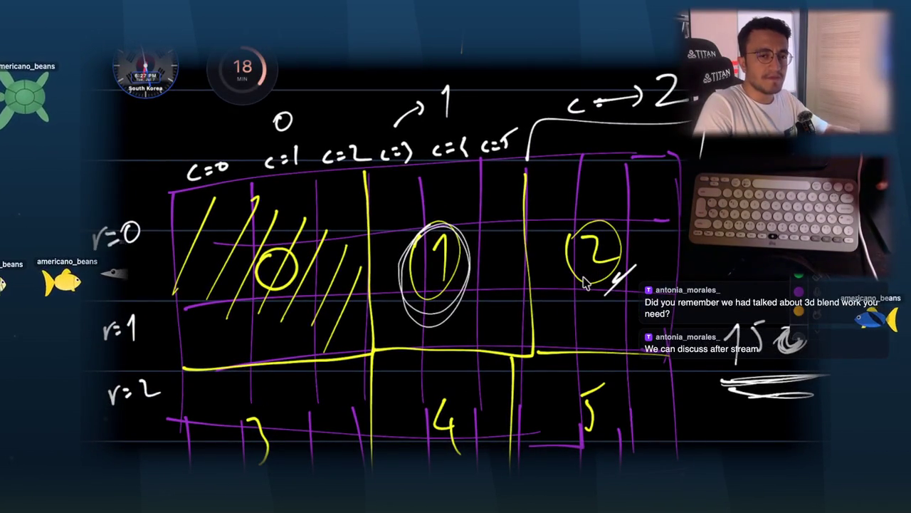
scroll(582, 283, "left", 5)
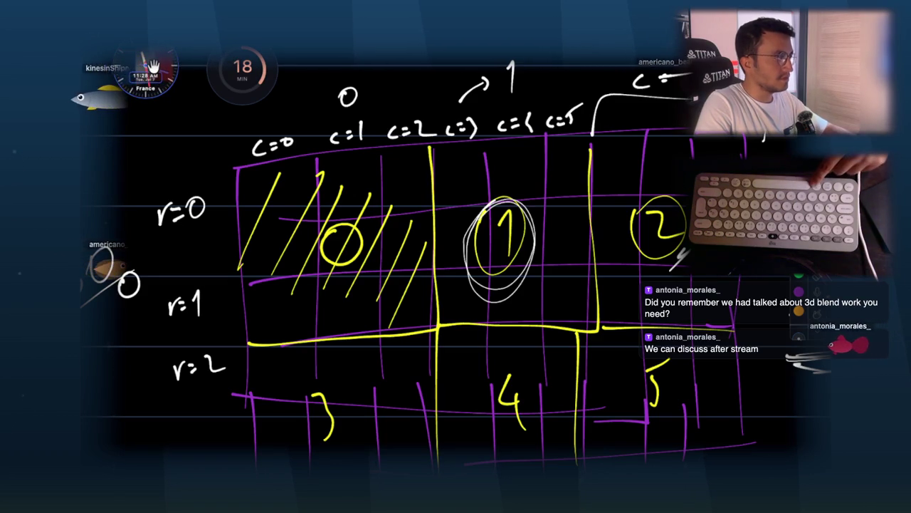
mouse_move(169, 100)
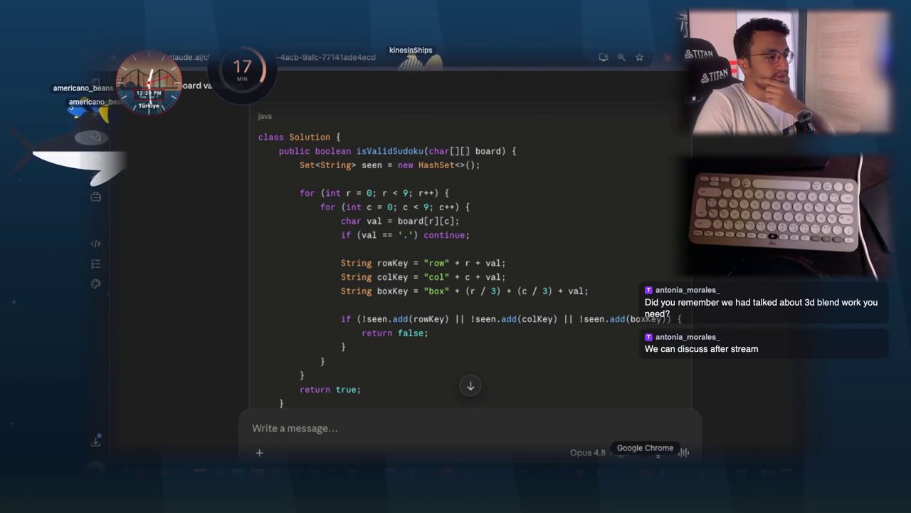
- Force quit the unresponsive Chrome from its Dock icon menu
right_click(659, 455)
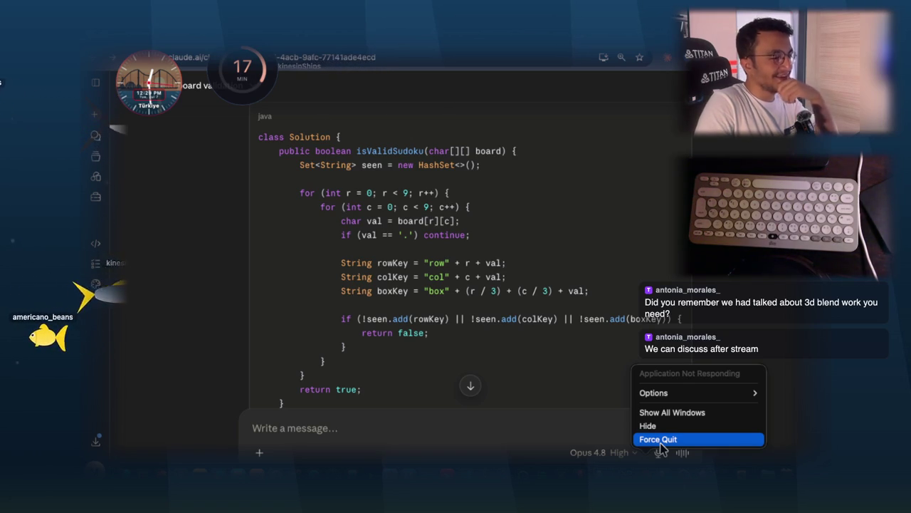
left_click(660, 442)
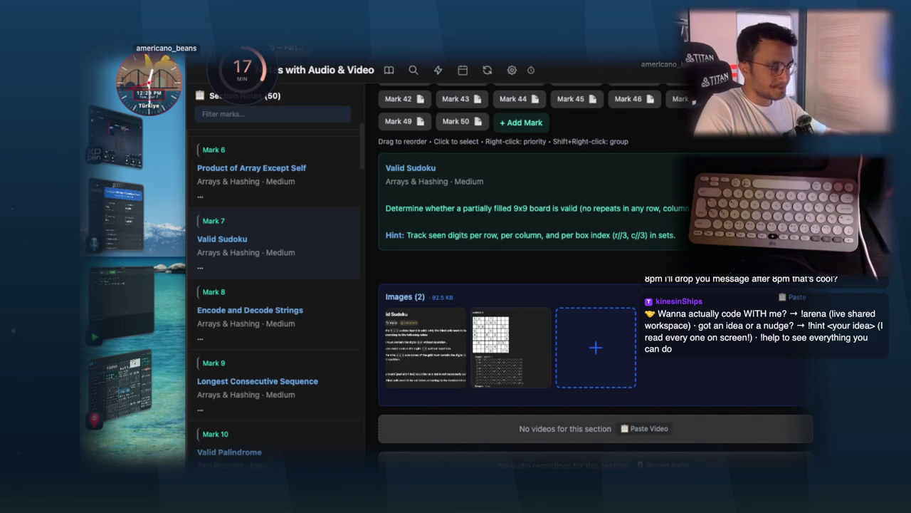
- Select the hint line in the notes' Valid Sudoku section
left_click_drag(675, 237, 429, 236)
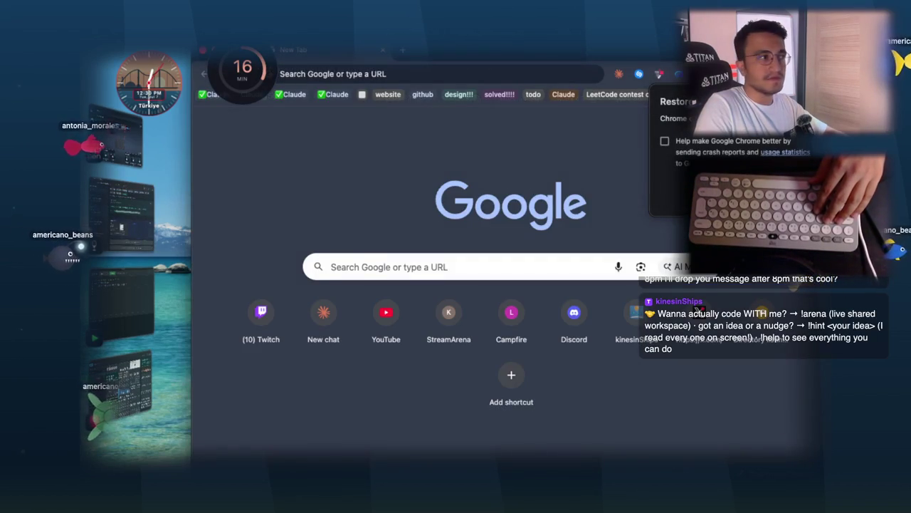
- Close the Chrome new-tab window and go back to the Sudoku grid whiteboard sketch
key("super+w")
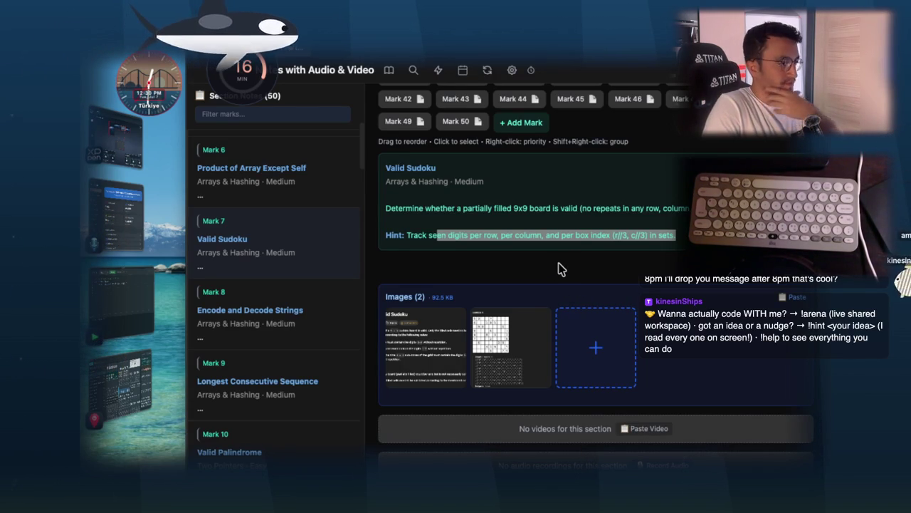
key("alt+Tab")
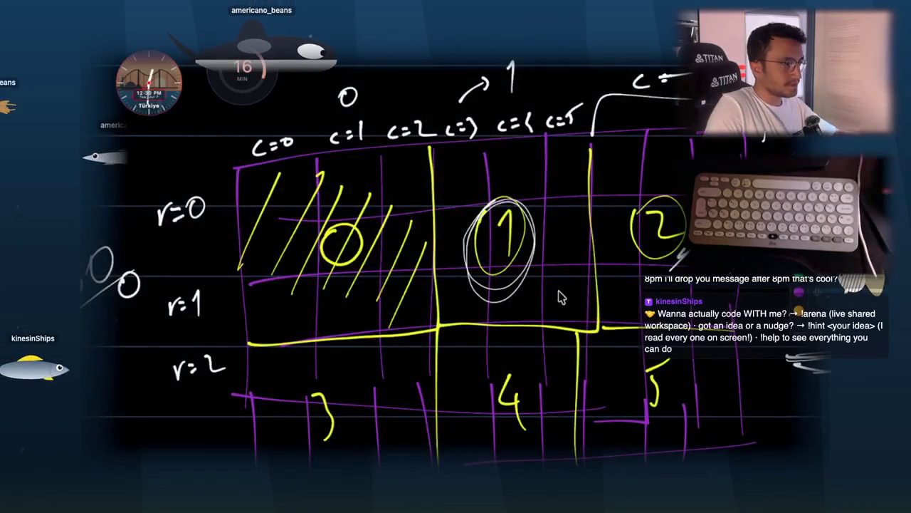
- Review the Sudoku grid and for-loop sketches, adding a mark beside the r=0 entry
scroll(563, 286, "down", 3)
scroll(427, 263, "down", 5)
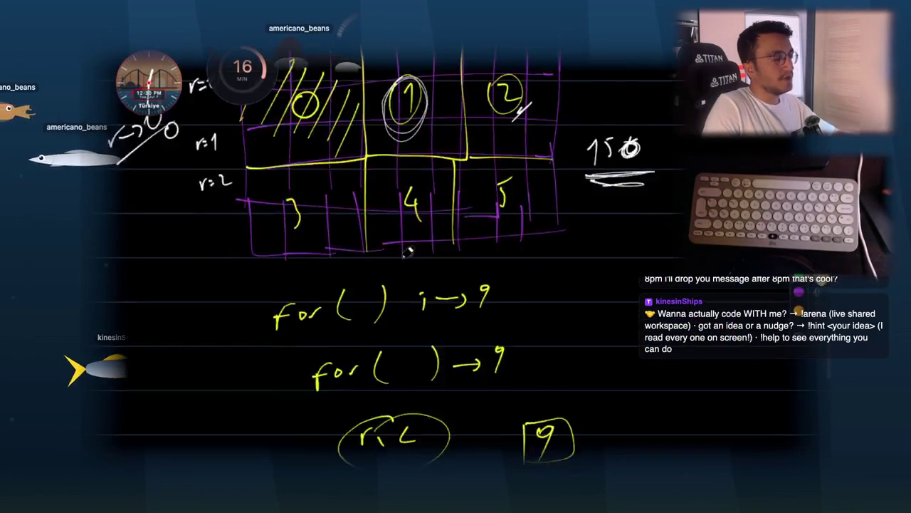
scroll(408, 250, "down", 5)
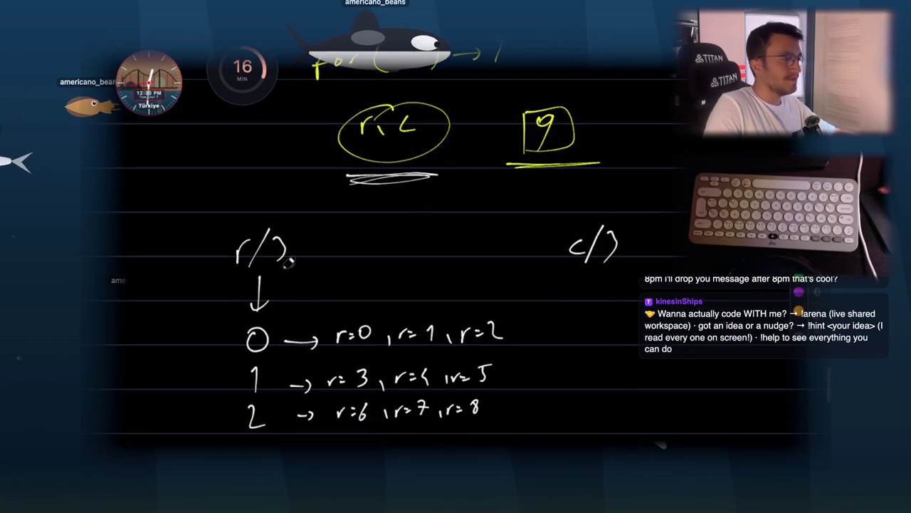
scroll(366, 397, "up", 5)
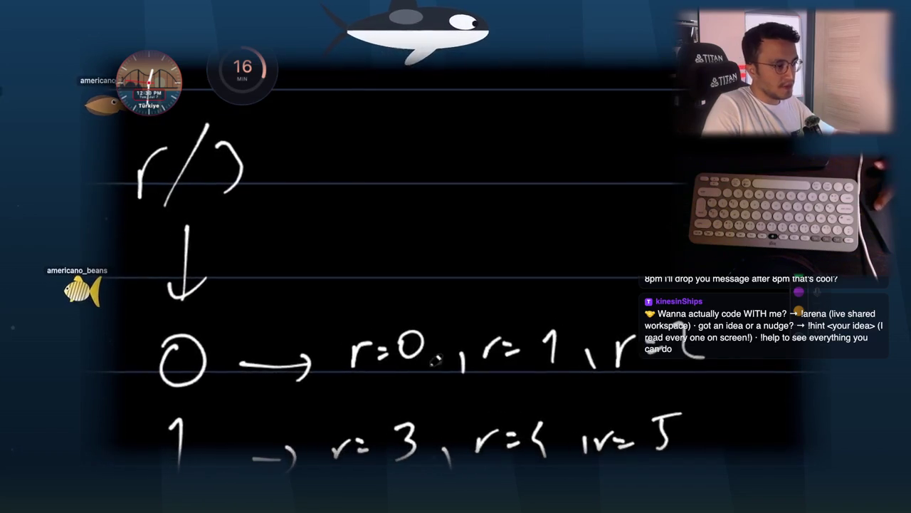
mouse_move(306, 292)
left_mouse_down()
mouse_move(313, 242)
mouse_move(579, 230)
mouse_move(694, 263)
mouse_move(463, 294)
mouse_move(310, 292)
left_mouse_up()
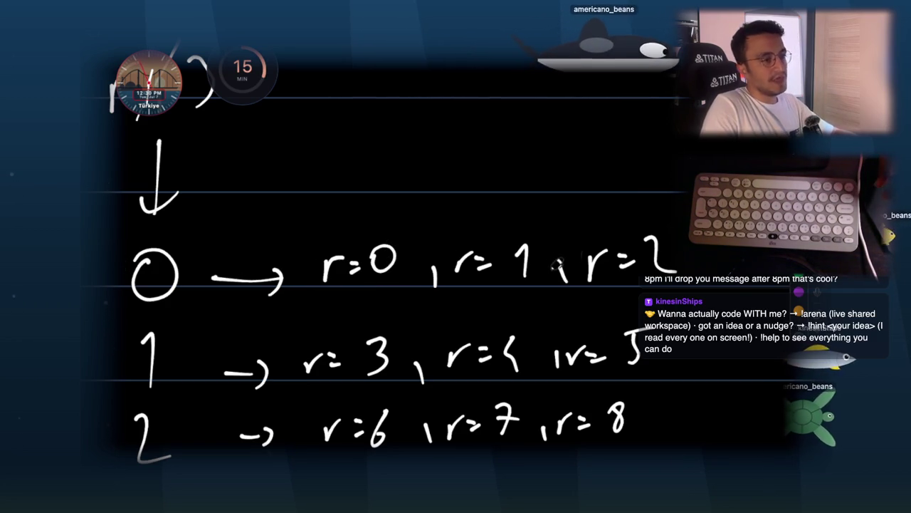
scroll(393, 238, "right", 5)
scroll(569, 305, "left", 5)
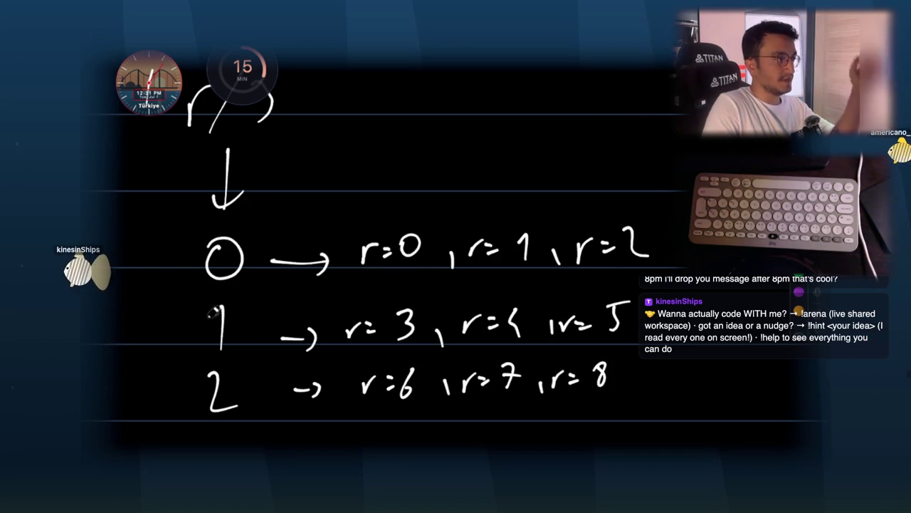
scroll(357, 213, "up", 5)
scroll(357, 213, "up", 15)
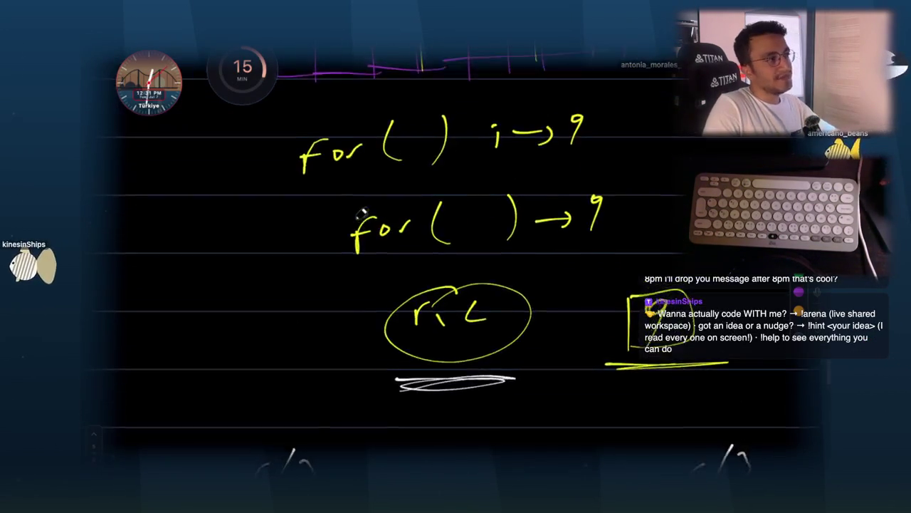
scroll(272, 326, "down", 2)
scroll(437, 323, "down", 5)
- Hide and restore the sketch overlay, then put the whiteboard away to show the Valid Sudoku notes
key("Escape")
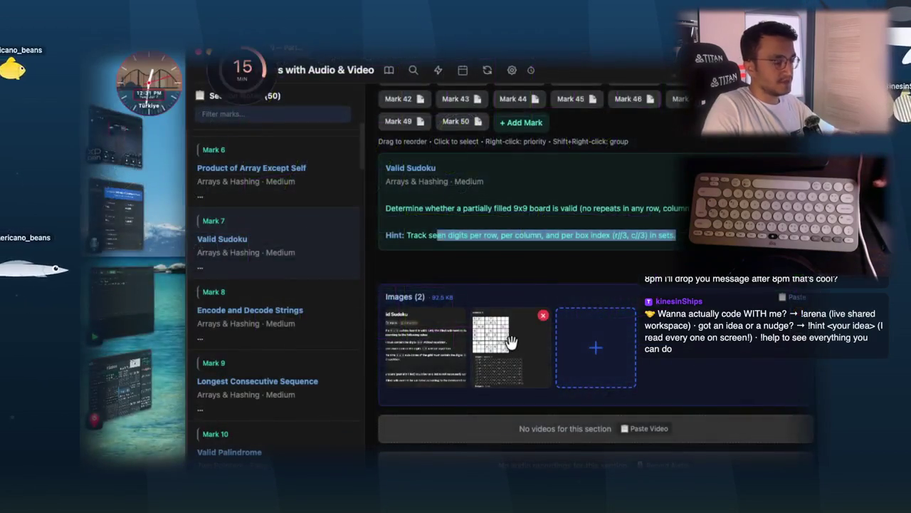
key("ctrl+shift+d")
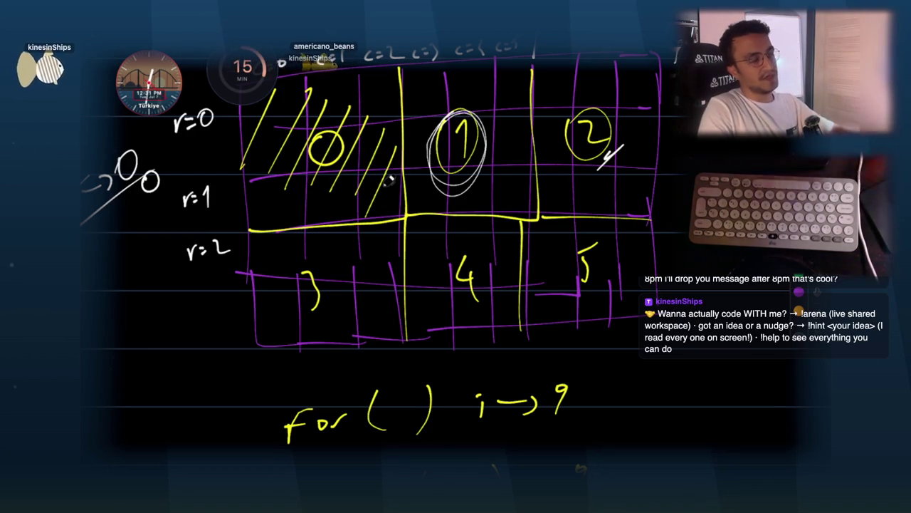
scroll(392, 214, "down", 3)
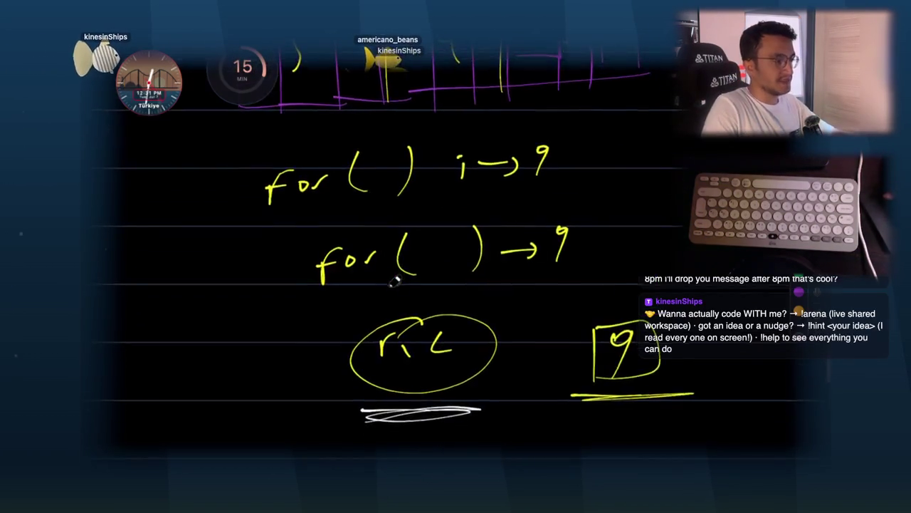
scroll(396, 280, "up", 3)
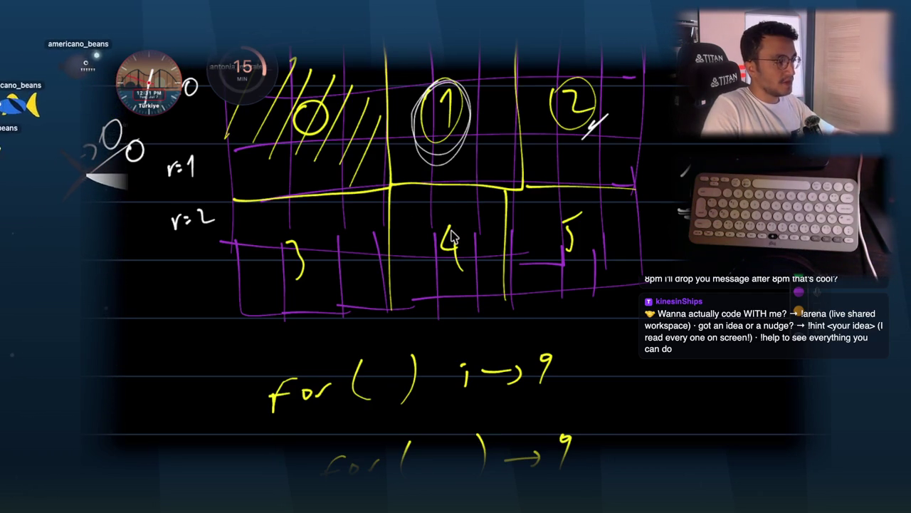
key("super+Tab")
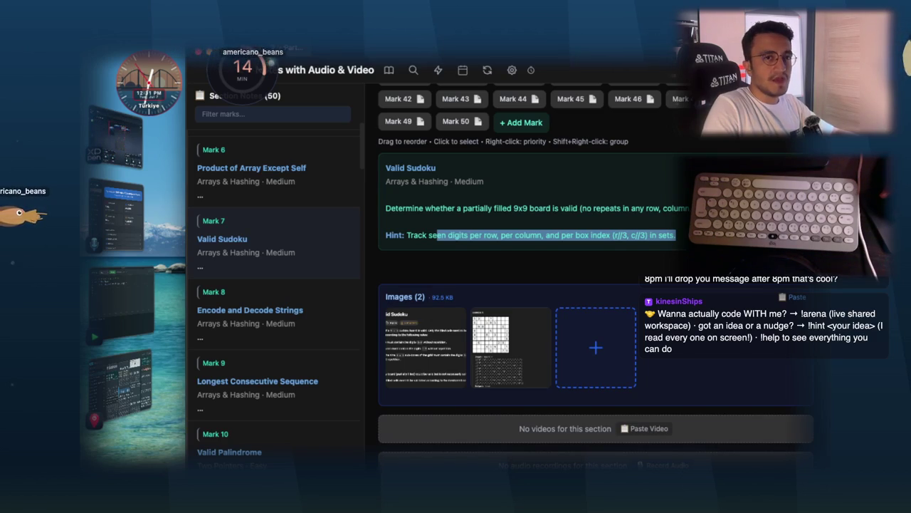
- In Chrome, enter 'claude' in the address bar to load claude.ai/new
key("super+Tab")
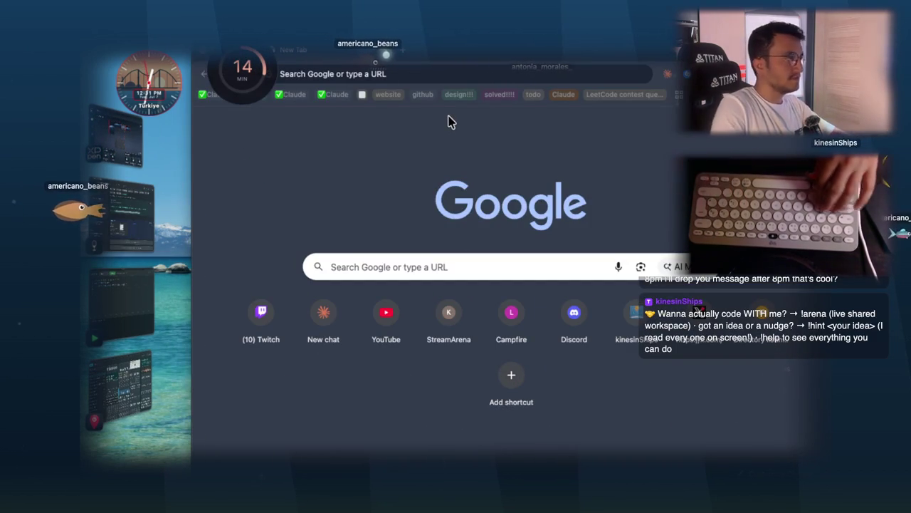
left_click(413, 77)
type("claude.ai/new")
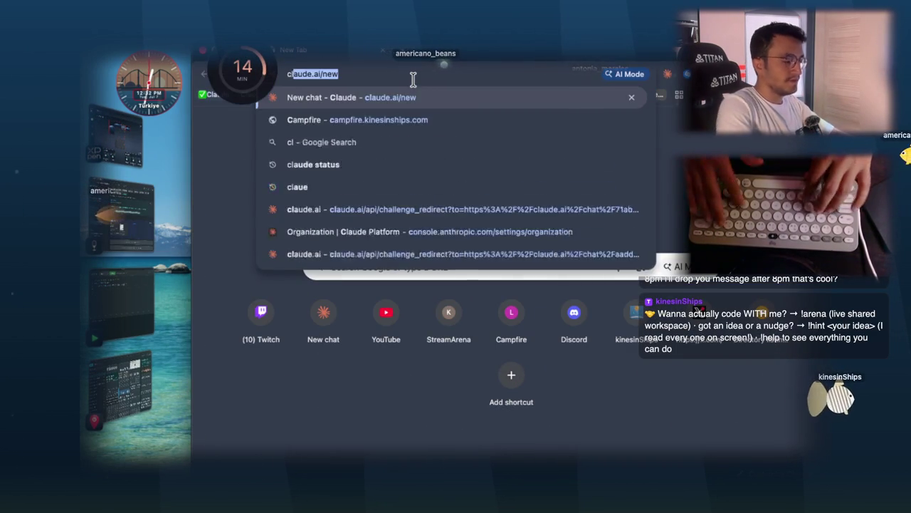
key("Return")
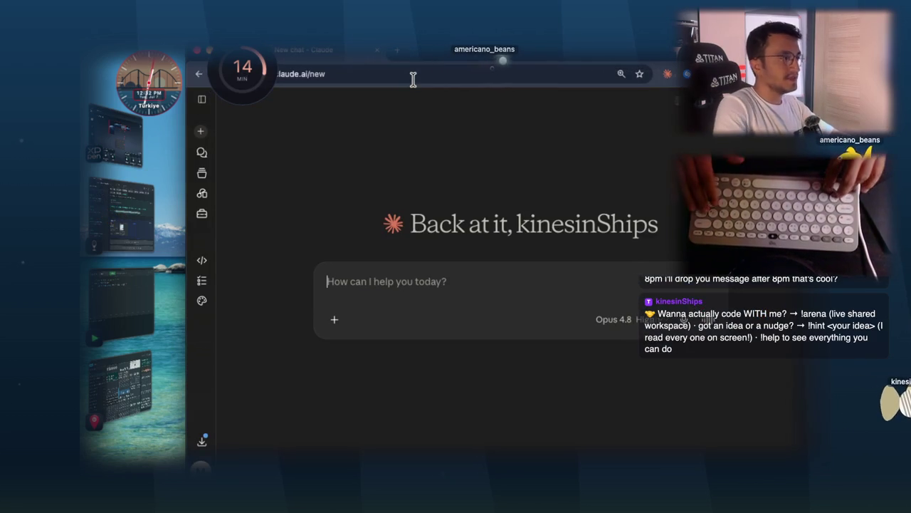
- Reopen the 'Valid Sudoku board validation' chat and screenshot its Java code block
left_click(205, 154)
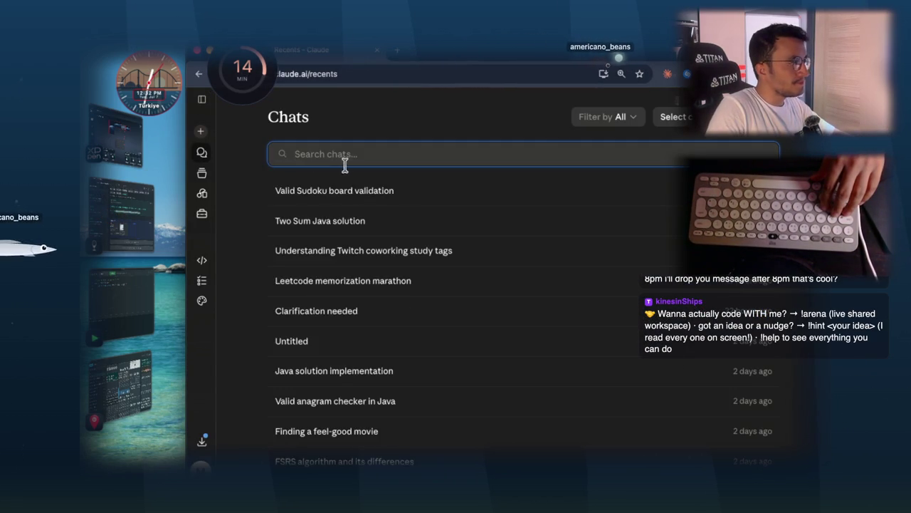
left_click(354, 189)
scroll(546, 201, "up", 15)
scroll(545, 203, "down", 3)
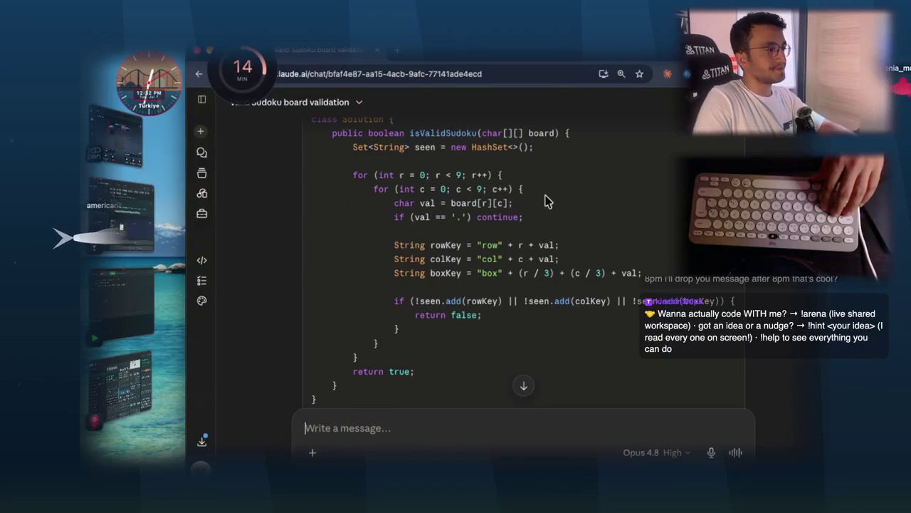
mouse_move(304, 117)
left_mouse_down()
mouse_move(740, 384)
mouse_move(747, 414)
left_mouse_up()
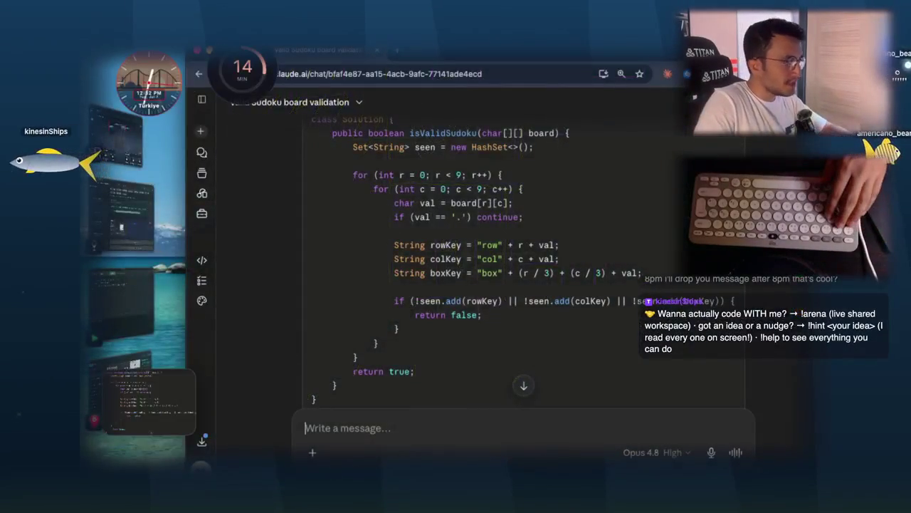
- In the Valid Sudoku notes, view the code capture image full-size and bring up its options
left_click(139, 228)
left_click(610, 335)
right_click(477, 178)
- Send the code image to Echo and mask the (r / 3) + (c / 3) boxKey expression
left_click(526, 311)
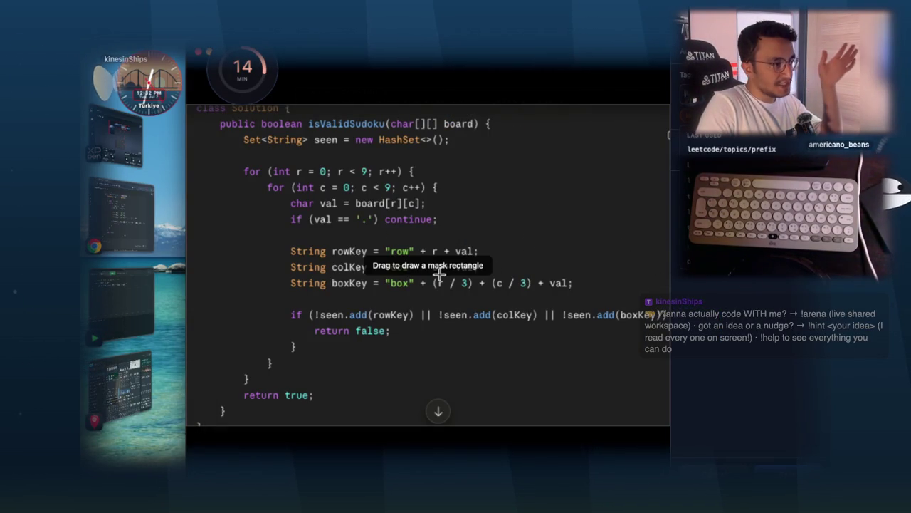
mouse_move(430, 272)
left_mouse_down()
mouse_move(503, 303)
mouse_move(570, 296)
left_mouse_up()
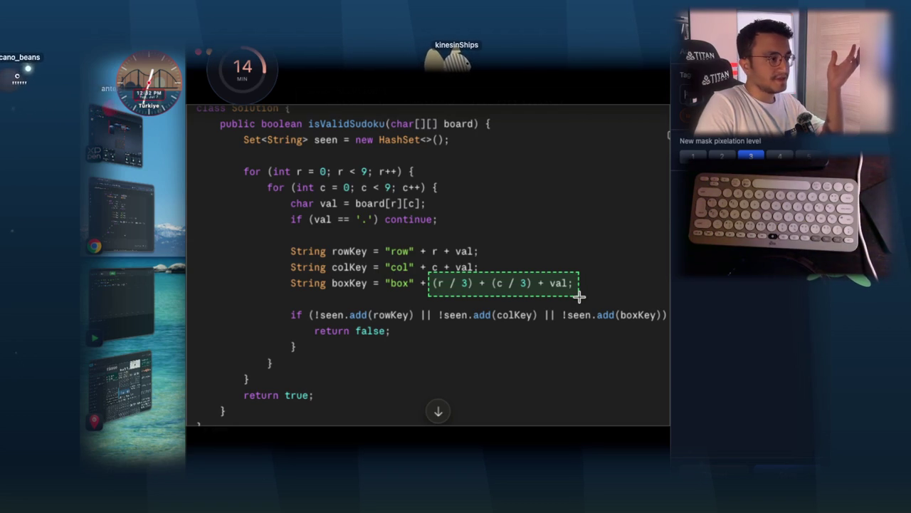
left_click_drag(579, 296, 535, 294)
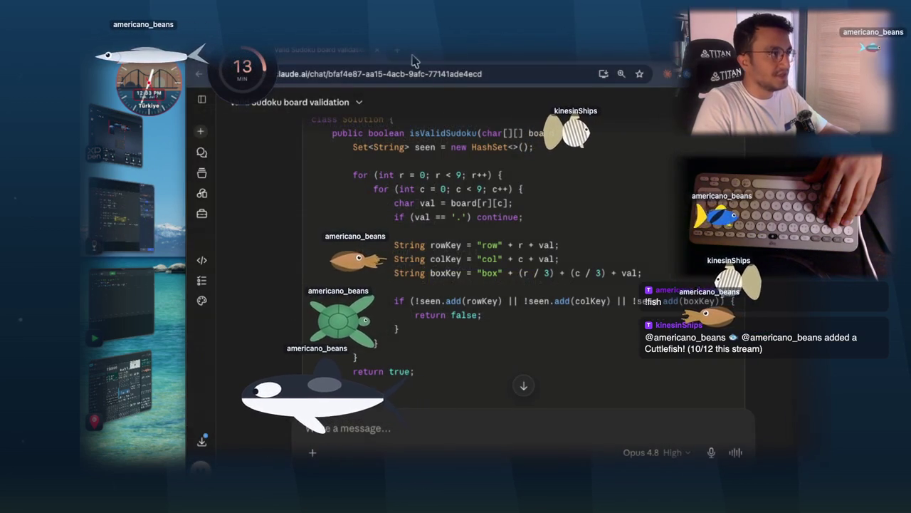
- Search 'cuttle fish' in a new tab and open the Wikipedia Cuttlefish result
left_click(397, 51)
type("cuttle ")
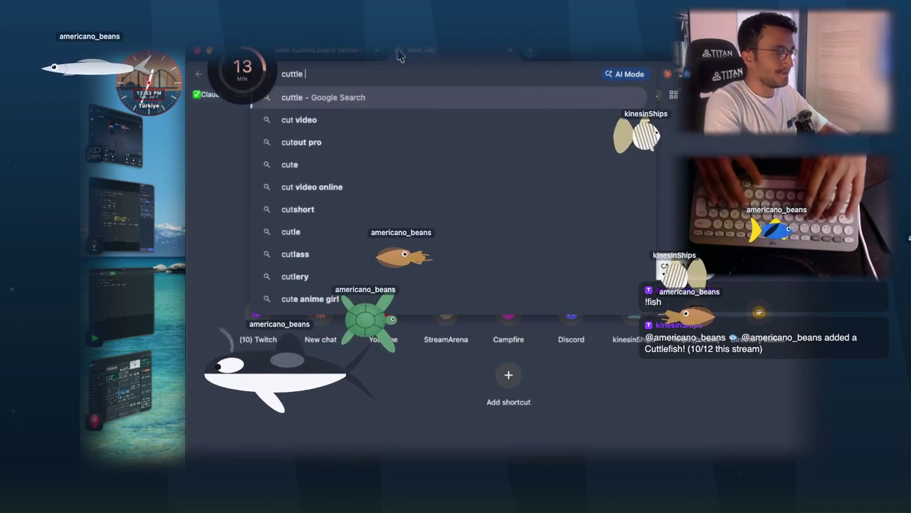
type("fish")
key("Return")
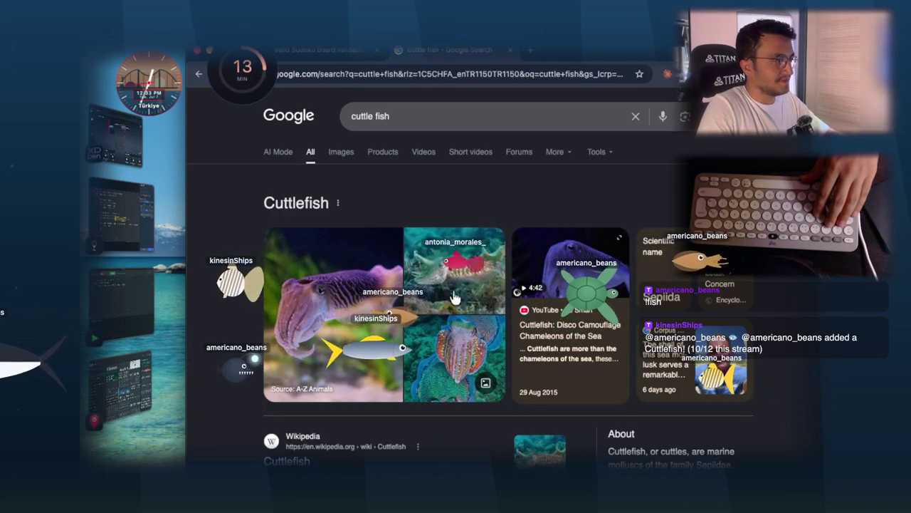
scroll(305, 321, "down", 3)
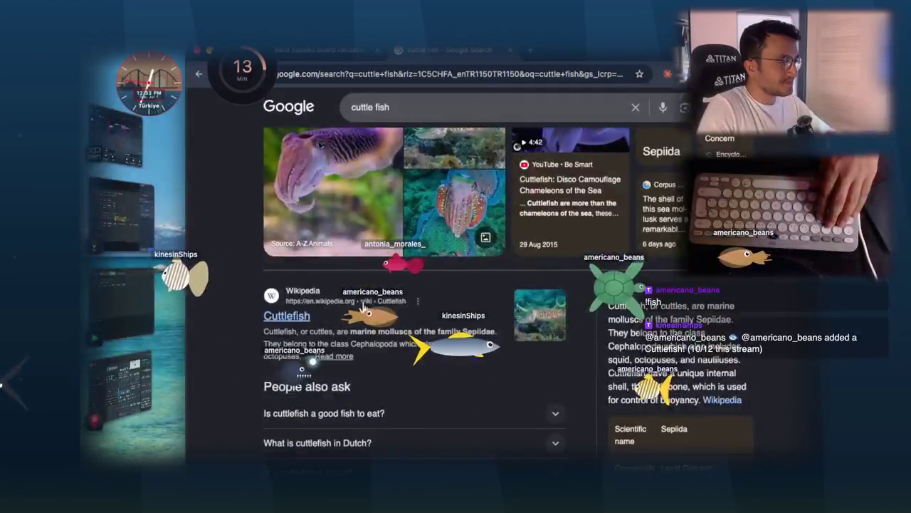
left_click(300, 320)
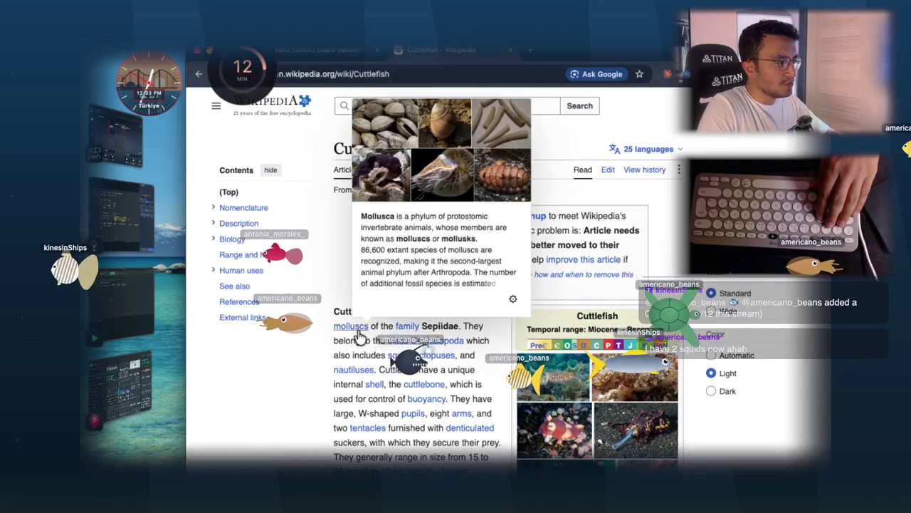
double_click(437, 326)
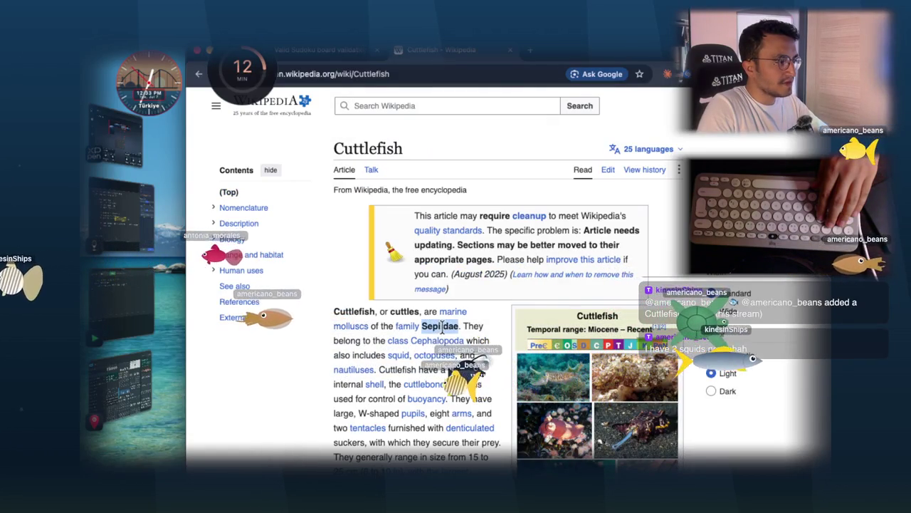
scroll(619, 243, "down", 5)
mouse_move(622, 239)
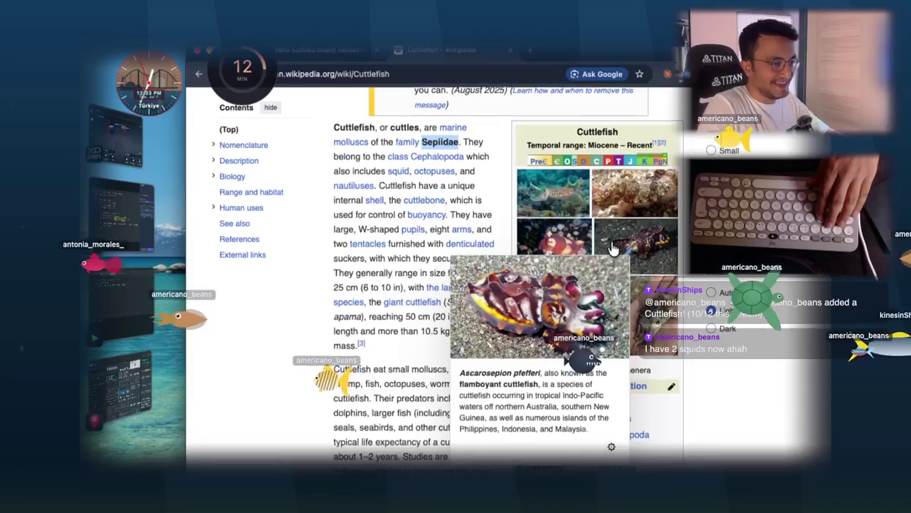
scroll(631, 243, "down", 4)
scroll(641, 285, "up", 5)
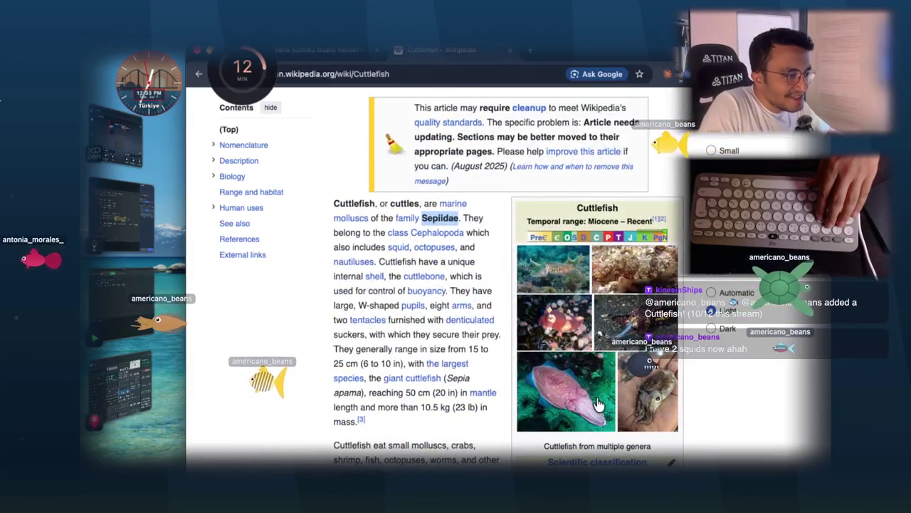
mouse_move(564, 273)
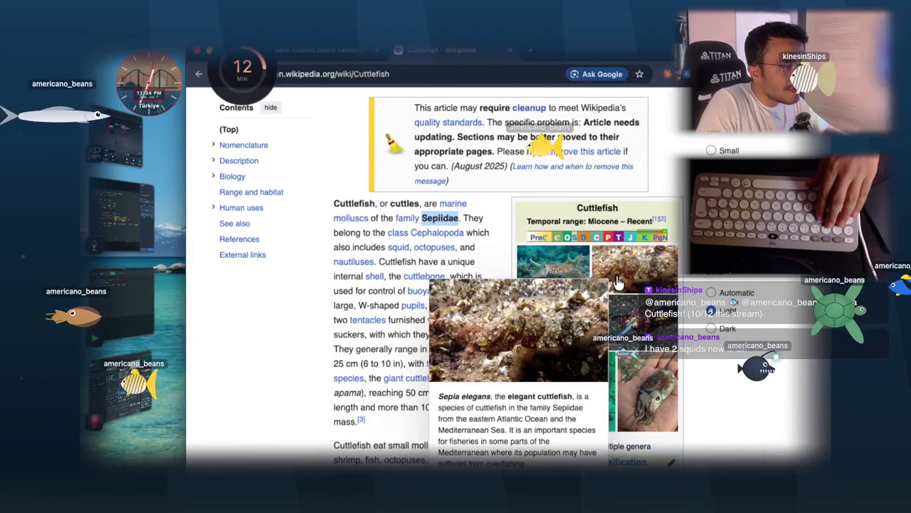
mouse_move(621, 309)
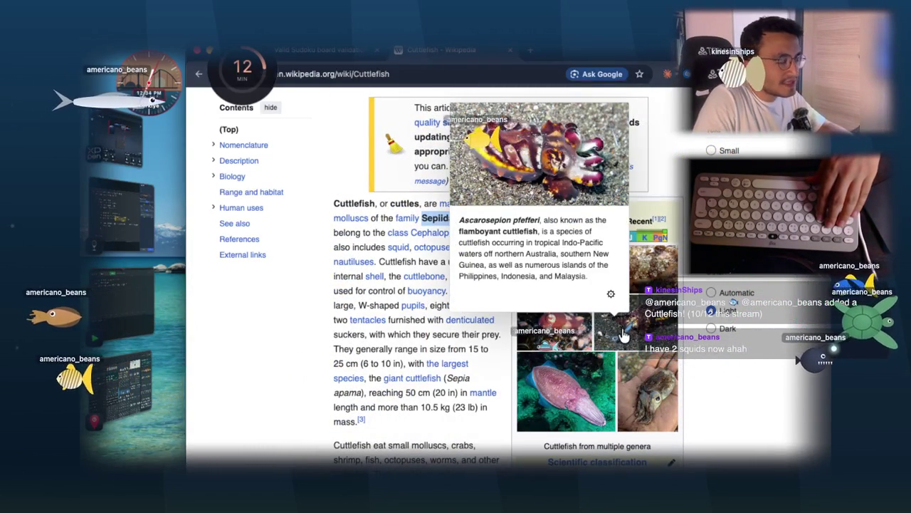
mouse_move(570, 367)
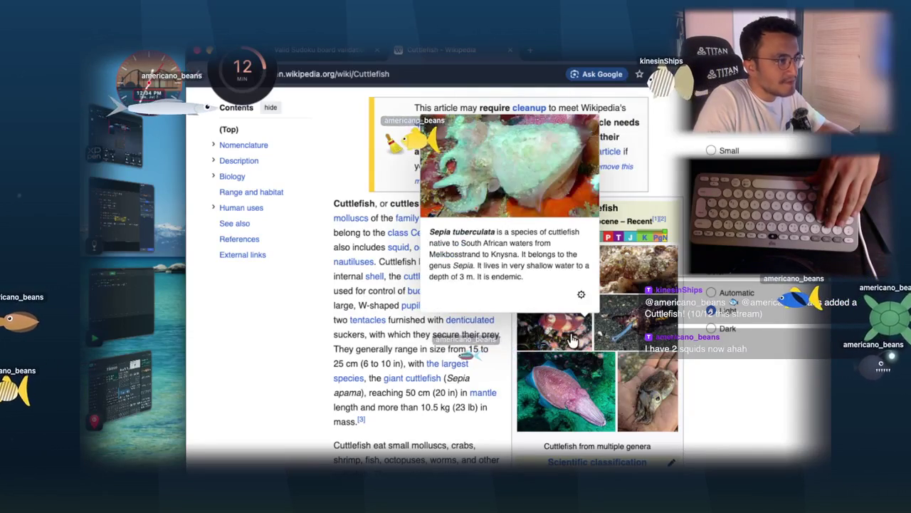
mouse_move(573, 395)
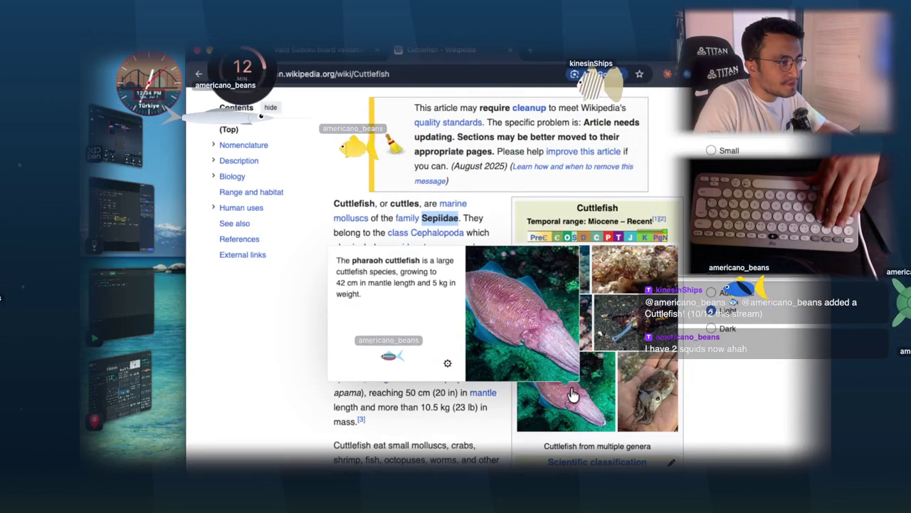
mouse_move(657, 387)
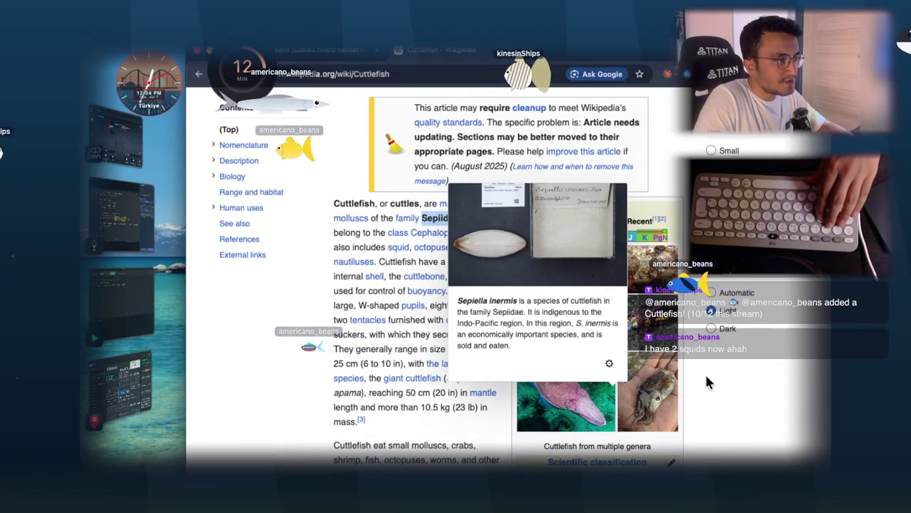
scroll(689, 385, "down", 15)
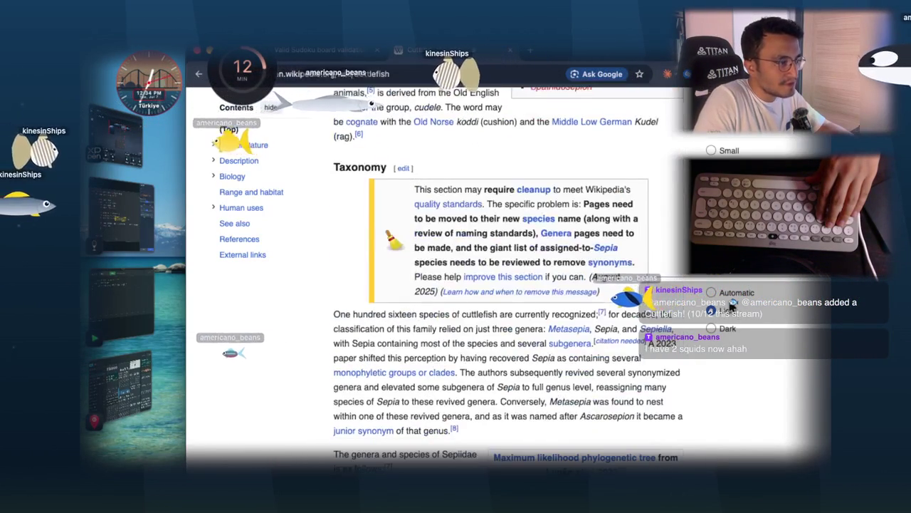
- Capture the Cuttlefish phylogenetic tree diagram as a screenshot
scroll(542, 390, "down", 5)
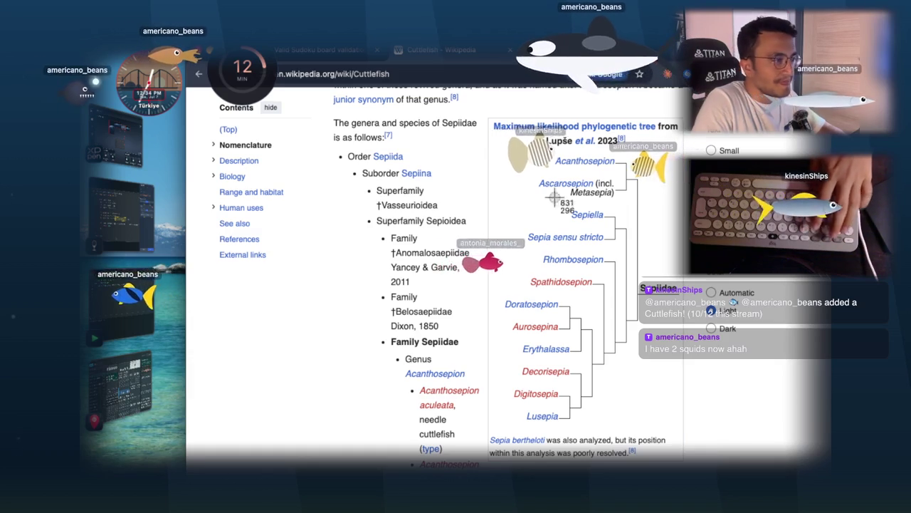
mouse_move(484, 113)
left_mouse_down()
mouse_move(732, 463)
mouse_move(687, 464)
left_mouse_up()
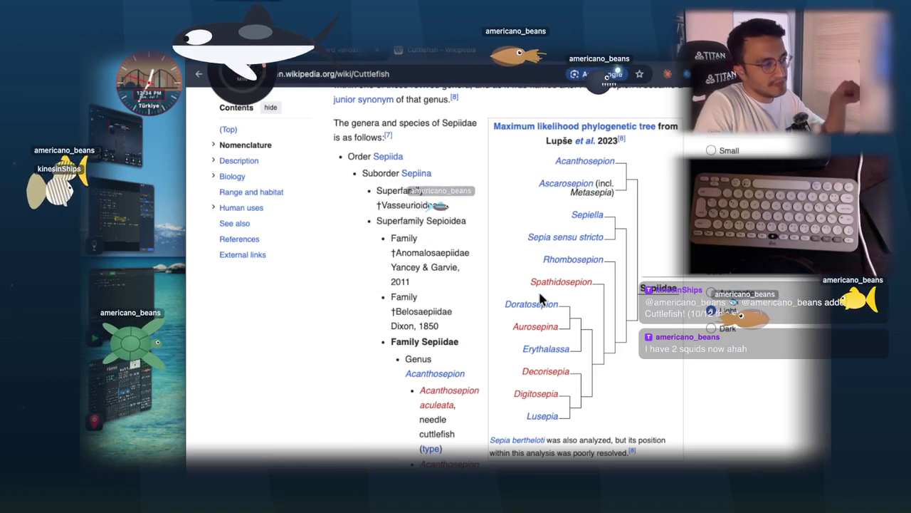
mouse_move(520, 310)
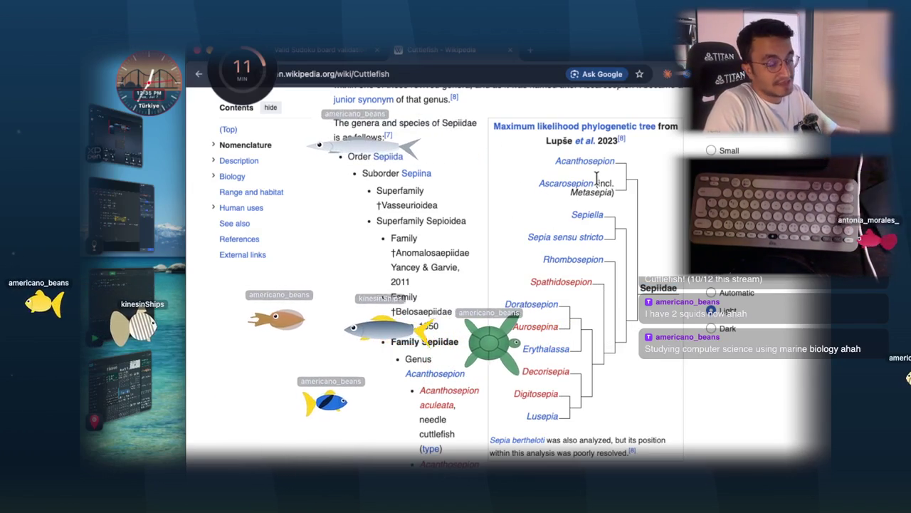
- Finish scrolling the Taxonomy section and close the Cuttlefish article tab
scroll(602, 204, "down", 4)
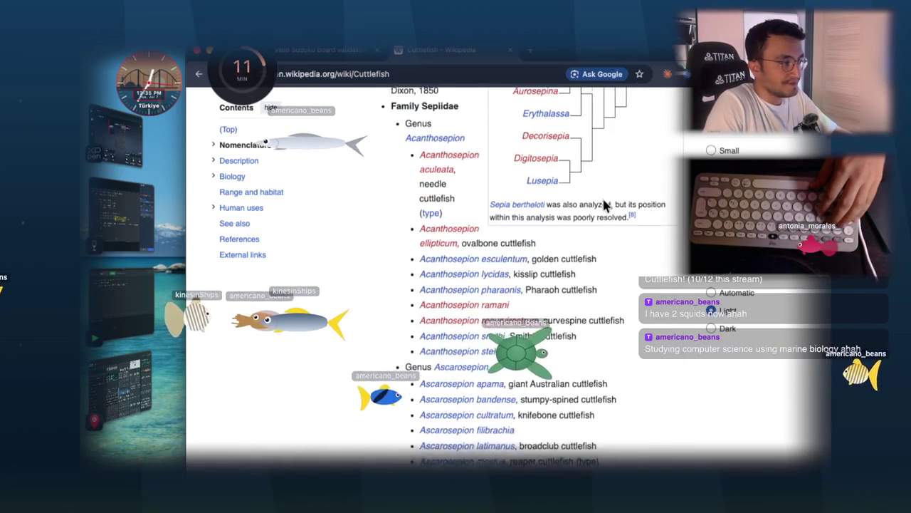
scroll(601, 204, "up", 3)
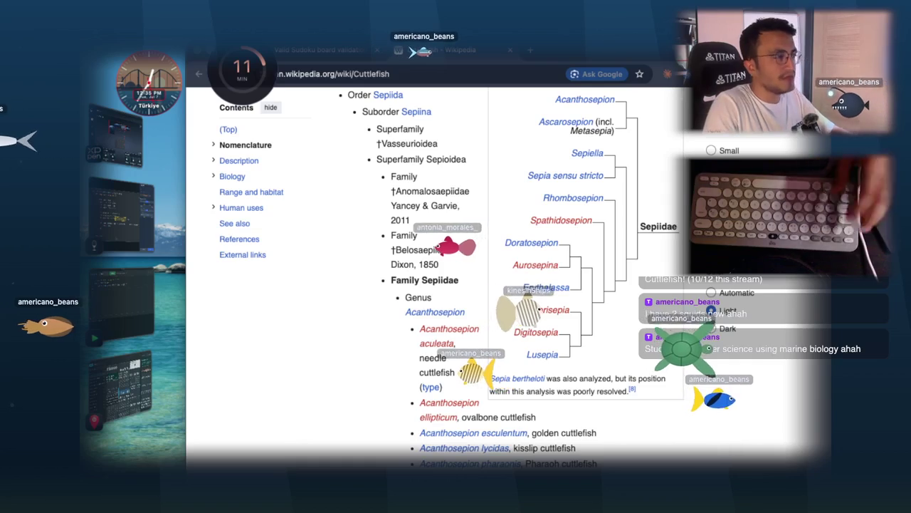
scroll(466, 92, "up", 10)
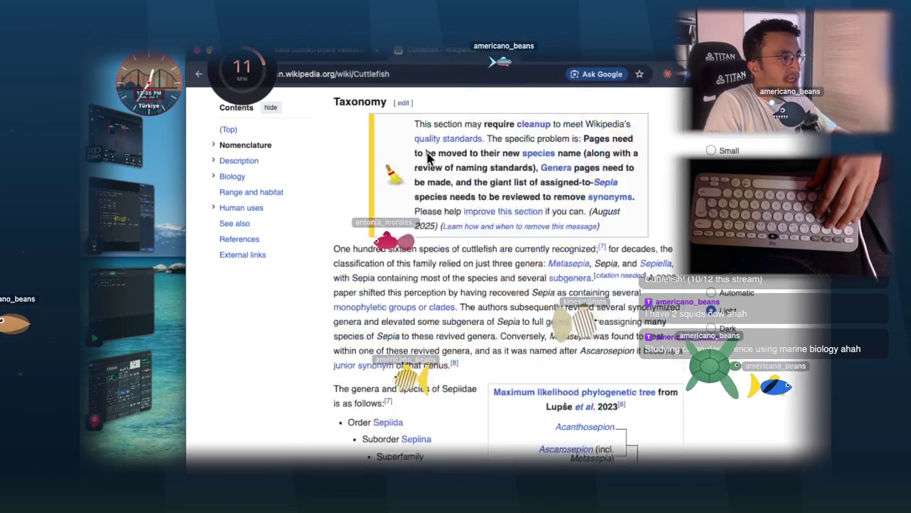
key("super+w")
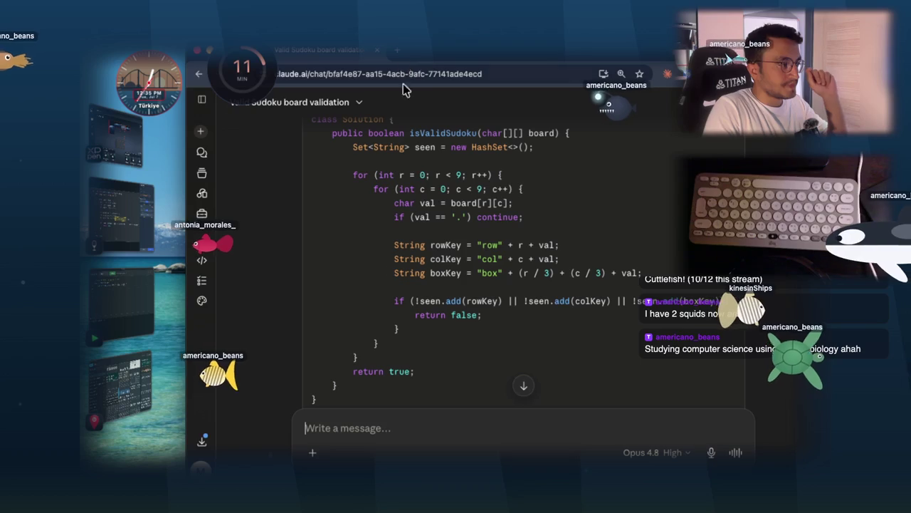
- Ask Claude for a groupAnagram solution in Java and scroll to the returned code
type("giv eme ")
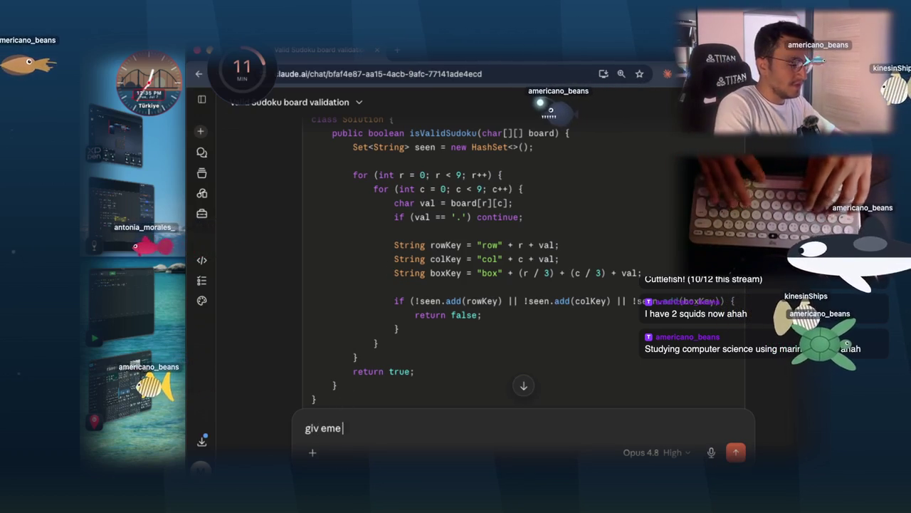
type("soltuino of grou")
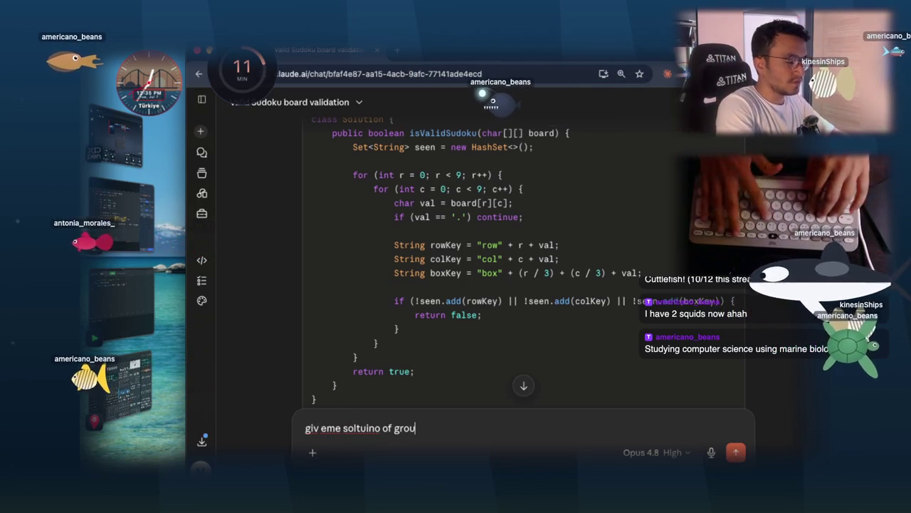
type("pAnagram in java")
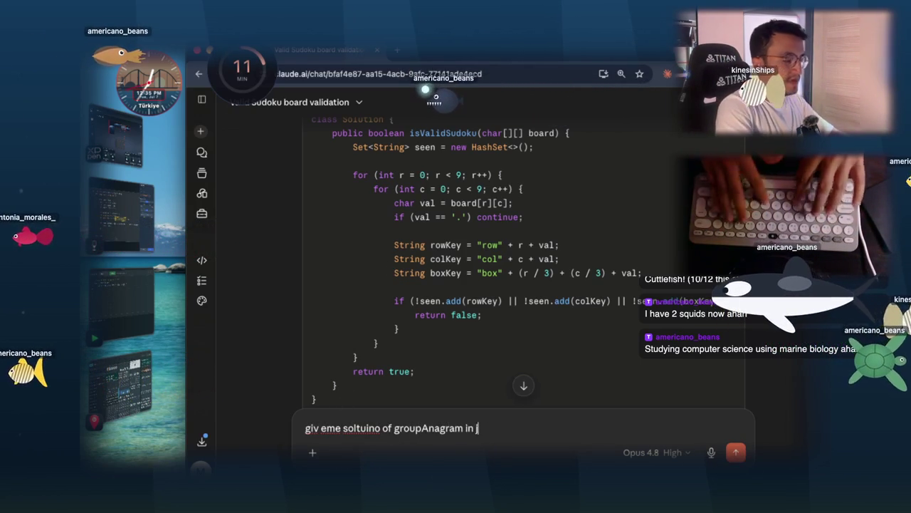
key("Return")
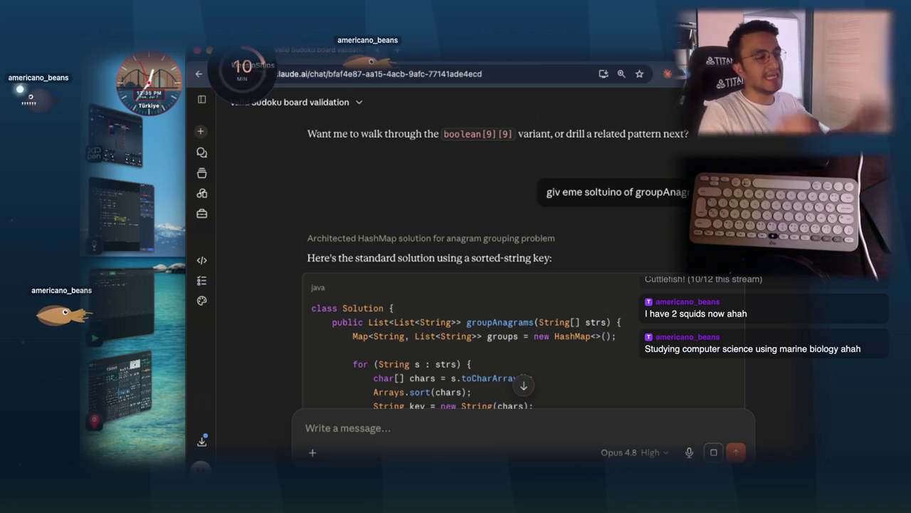
scroll(474, 349, "down", 2)
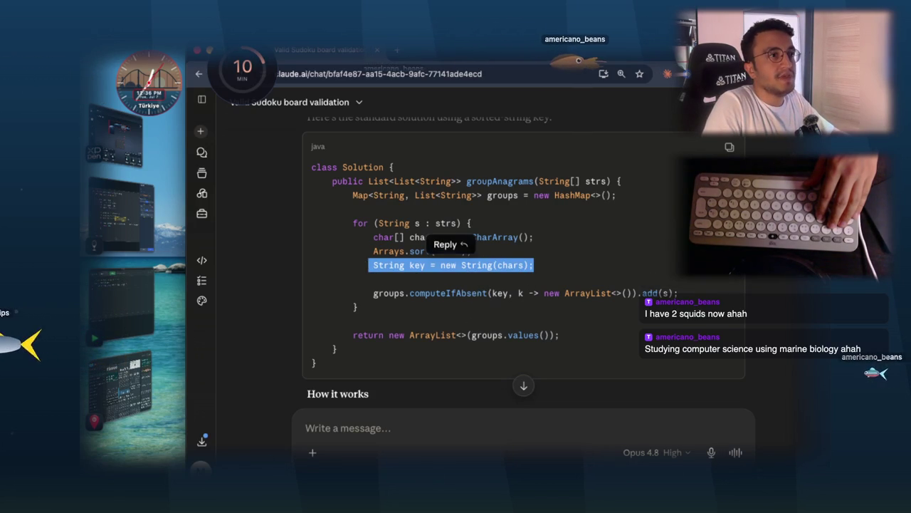
- Zoom the Claude page in two steps and scroll through the groupAnagrams code
left_click(807, 73)
left_click(786, 300)
left_click(786, 300)
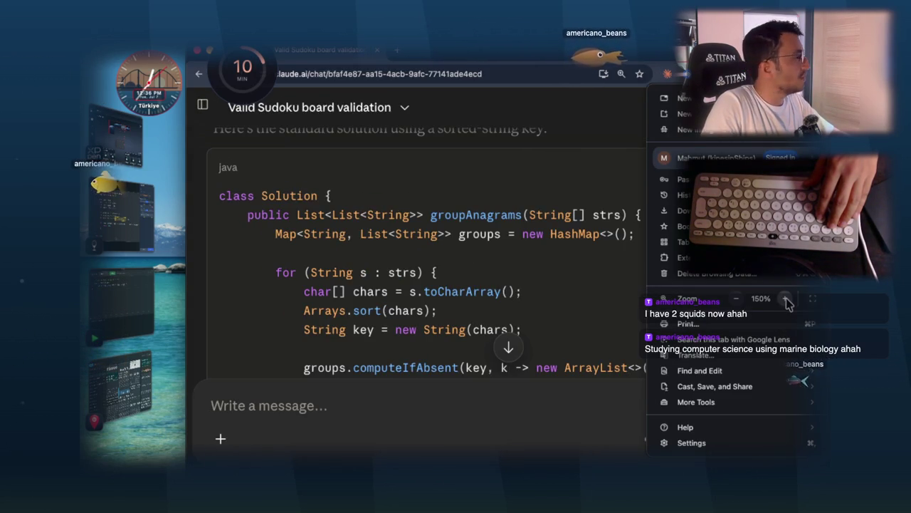
key("Escape")
scroll(551, 256, "down", 2)
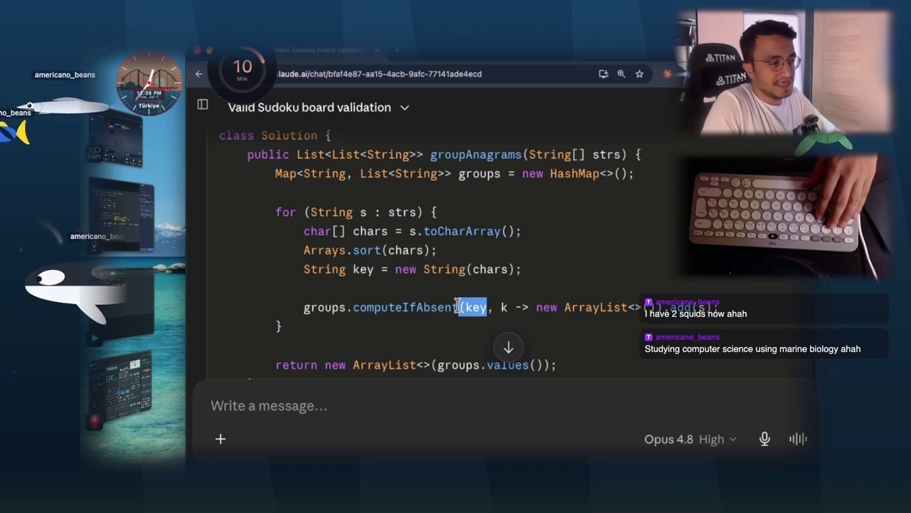
scroll(603, 195, "down", 2)
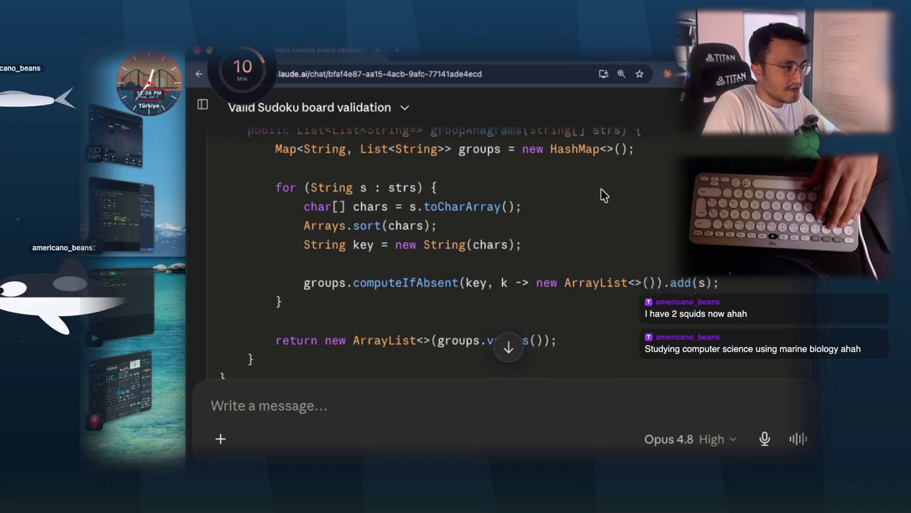
scroll(602, 199, "up", 1)
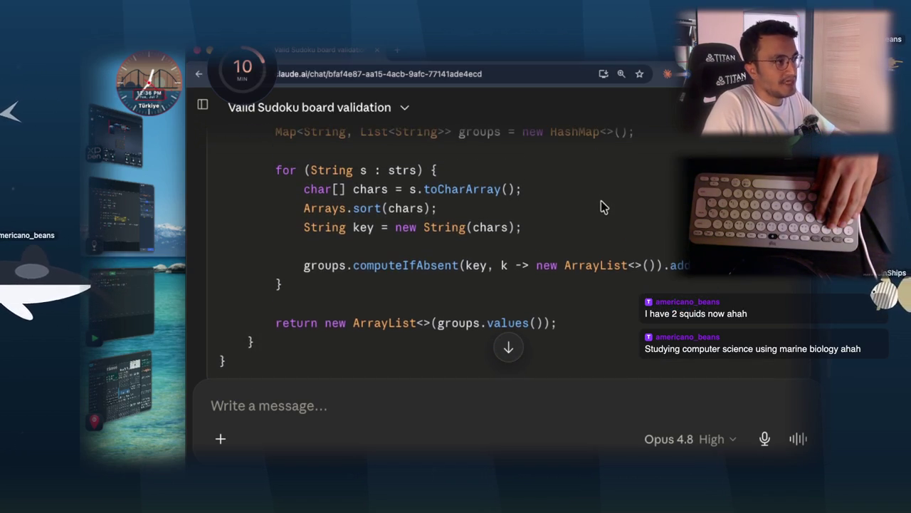
- Adjust page zoom down and back up one step, then bring up the masked isValidSudoku code
left_click(809, 73)
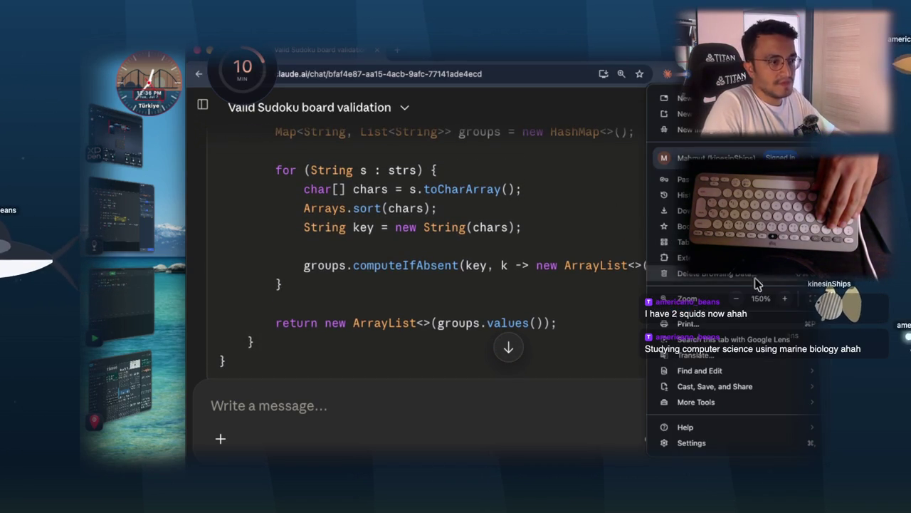
left_click(734, 299)
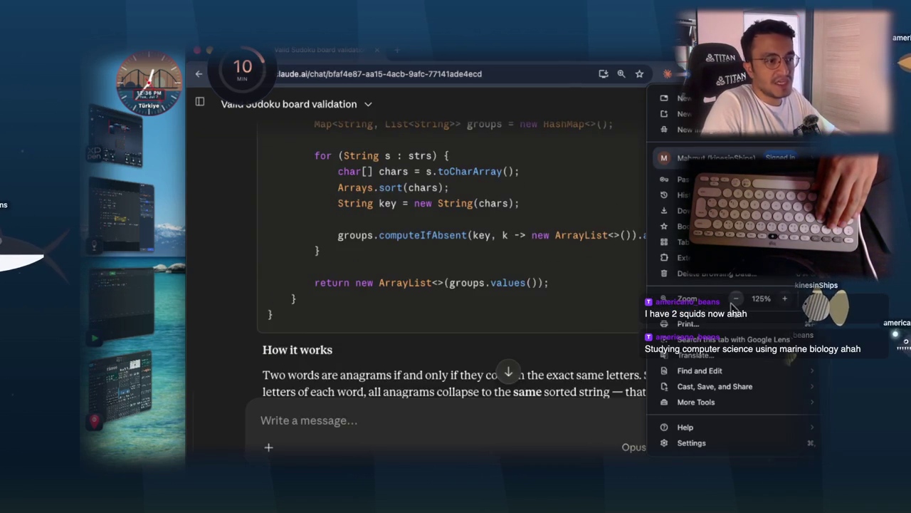
left_click(787, 300)
left_click(600, 264)
scroll(599, 265, "up", 1)
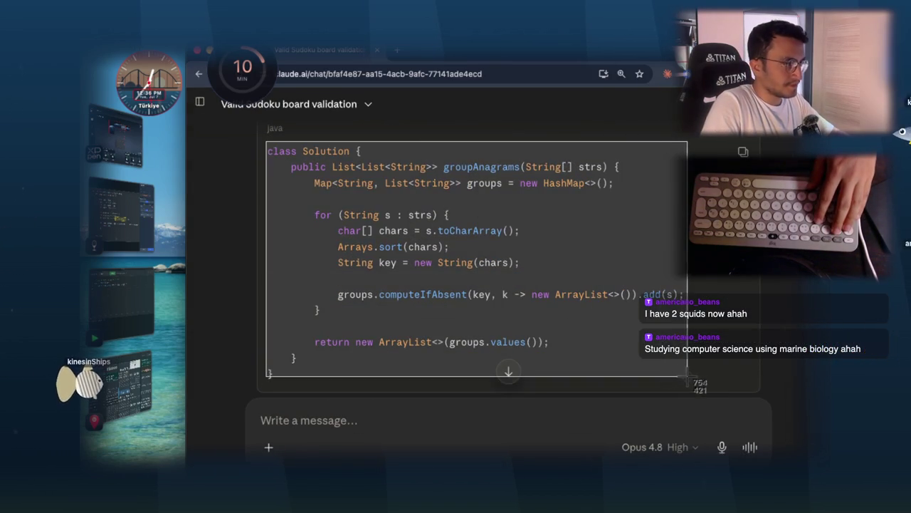
left_click(170, 223)
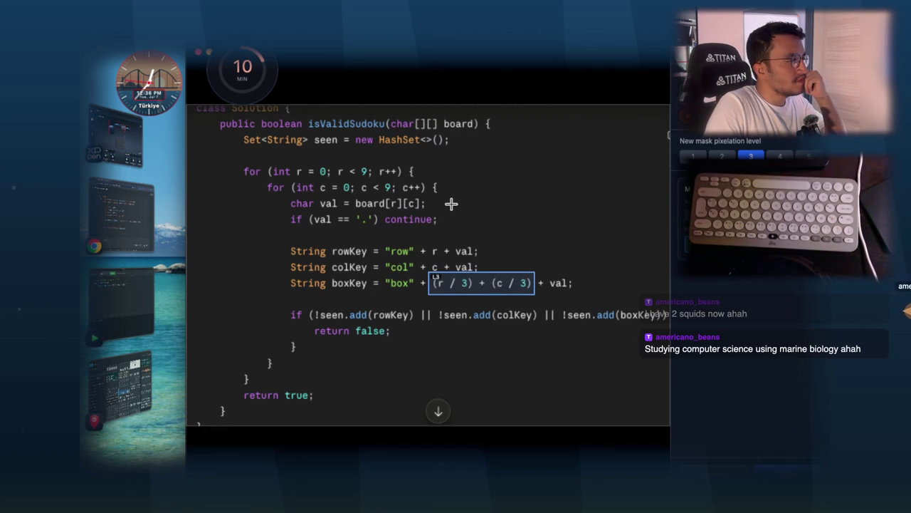
- Mask the rowKey/colKey lines with a hint comparing the key to groupAnagram's, then mask the if (!seen.add…) line
left_click_drag(333, 265, 485, 273)
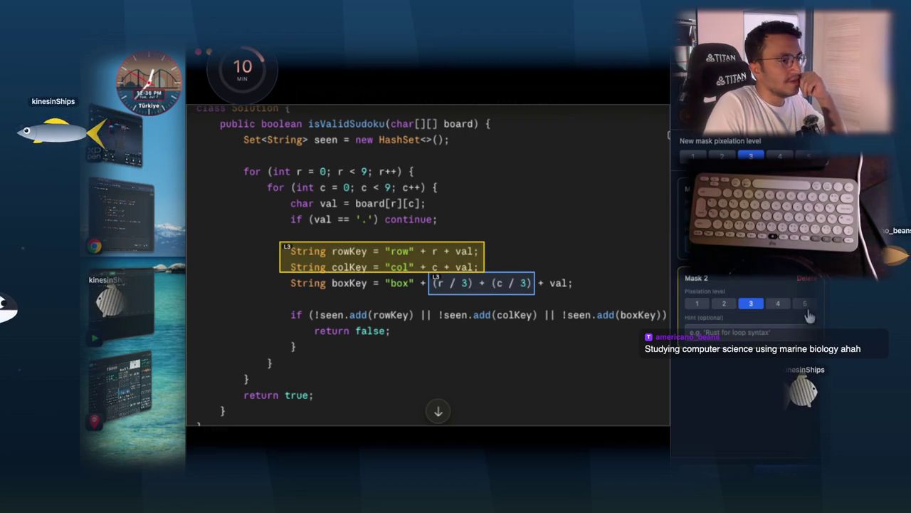
type("how do you create a key'?")
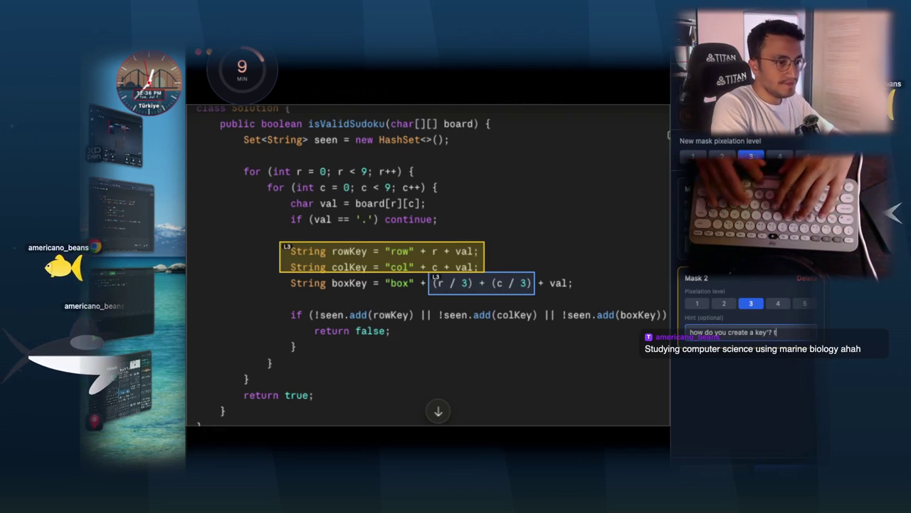
type(" this resemb")
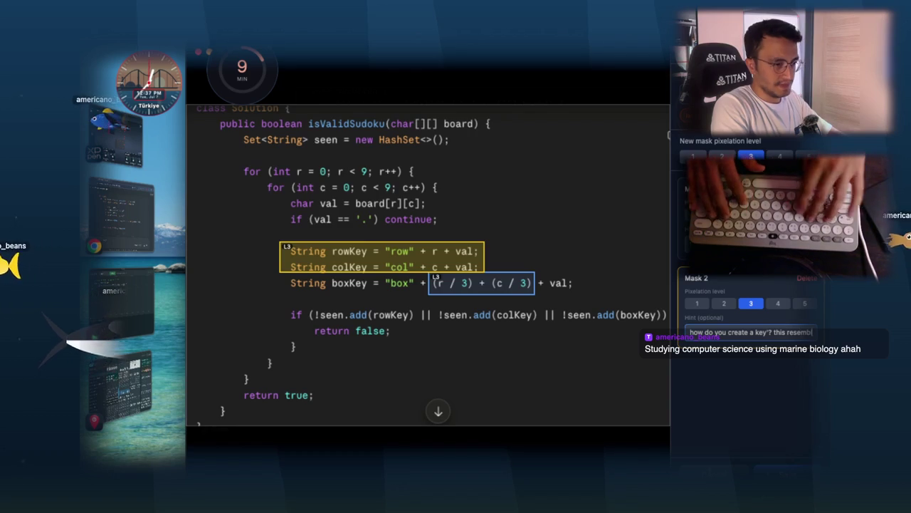
type("les")
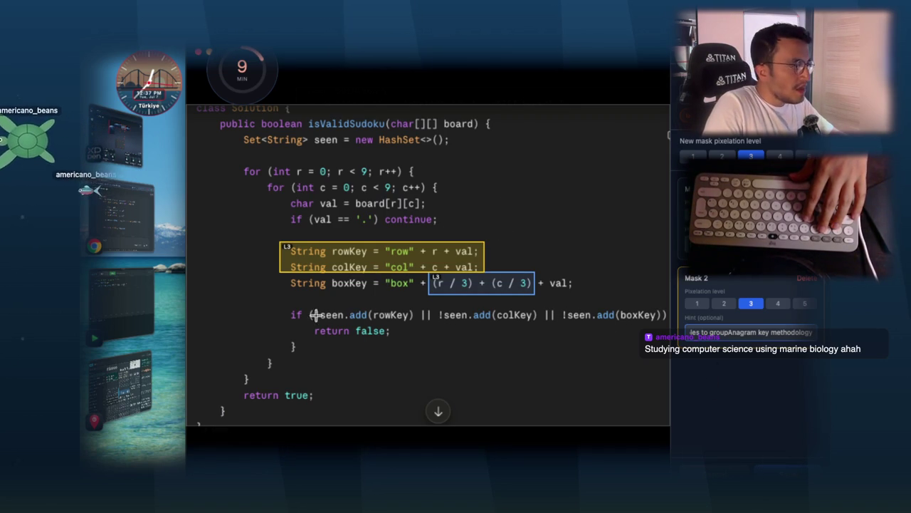
mouse_move(322, 322)
left_mouse_down()
mouse_move(513, 352)
mouse_move(602, 354)
mouse_move(634, 330)
mouse_move(664, 325)
left_mouse_up()
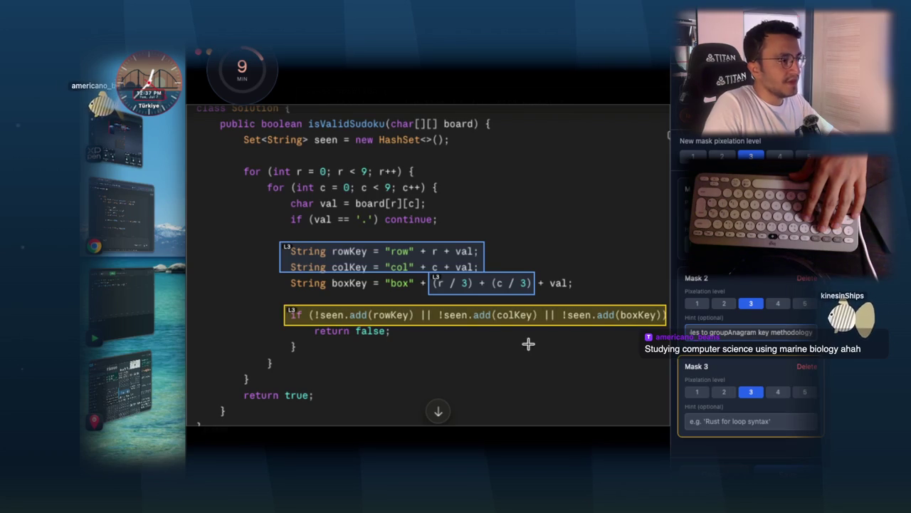
- Start editing the Hint field of Mask 3, which covers the if (!seen.add(...)) line
left_click(694, 419)
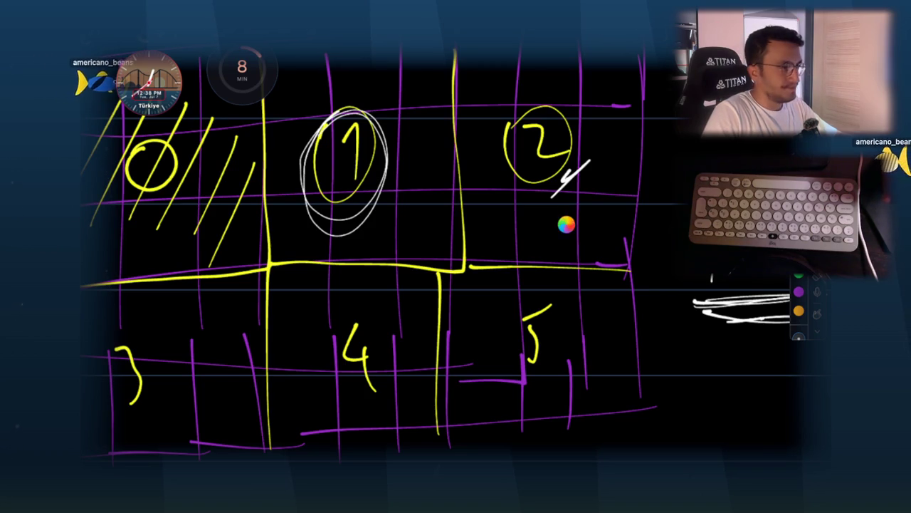
- Hide the Sudoku sketch to return to the masked code, and force quit the unresponsive Notability
key("Escape")
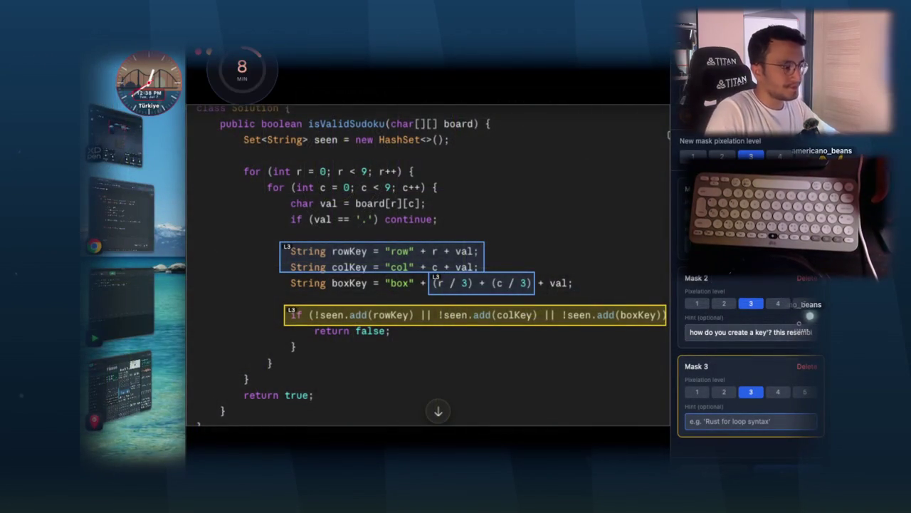
right_click(374, 330)
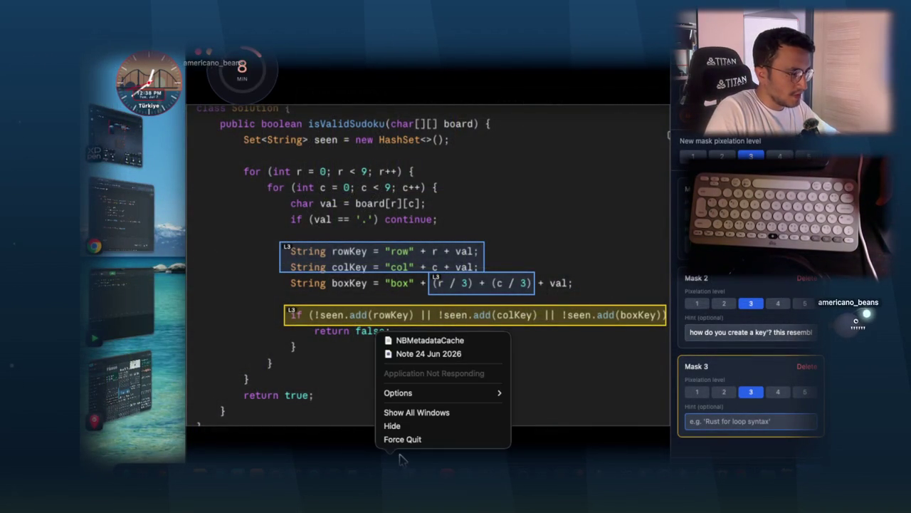
left_click(409, 438)
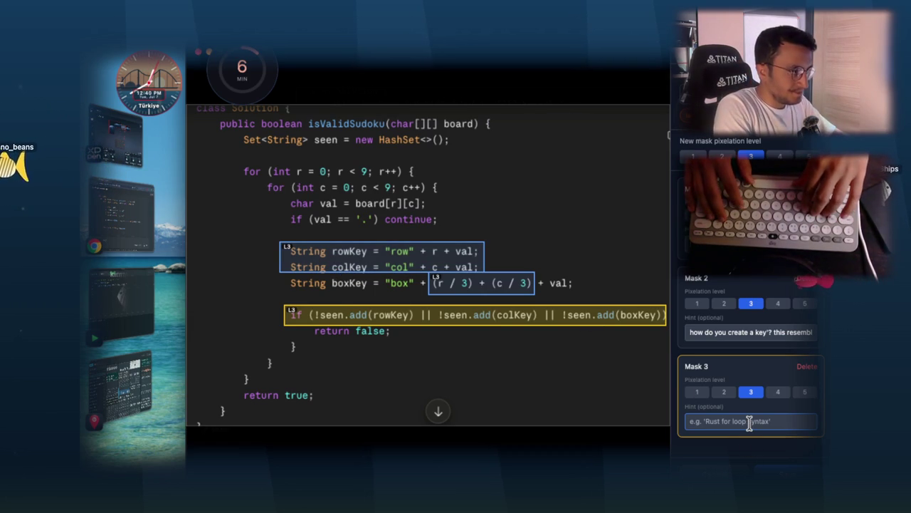
- Enter the third mask's hint 'Set interface's add method' and close the editor to preview the image
left_click(749, 421)
type("Set ")
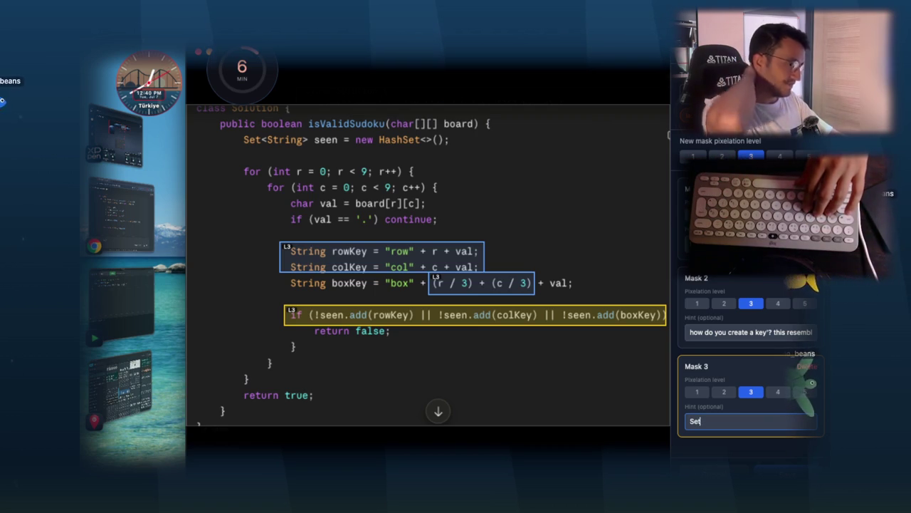
type("interface's")
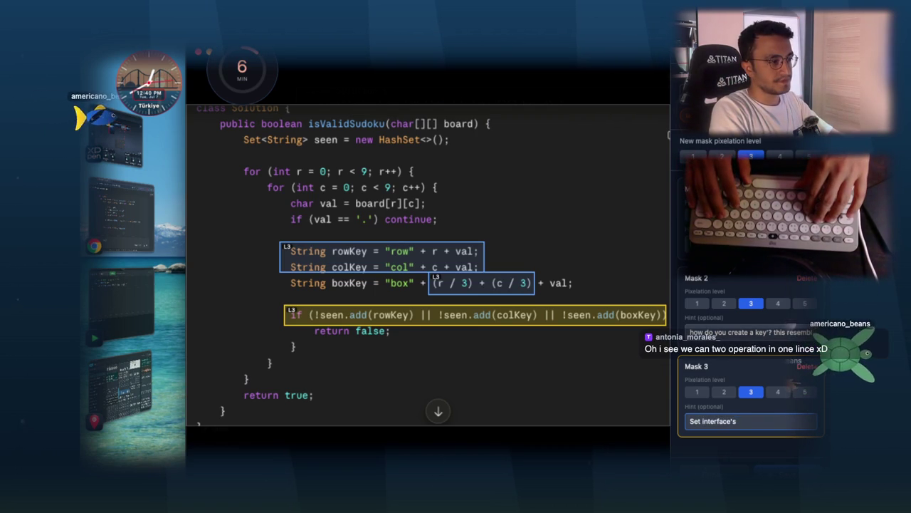
type(" add method")
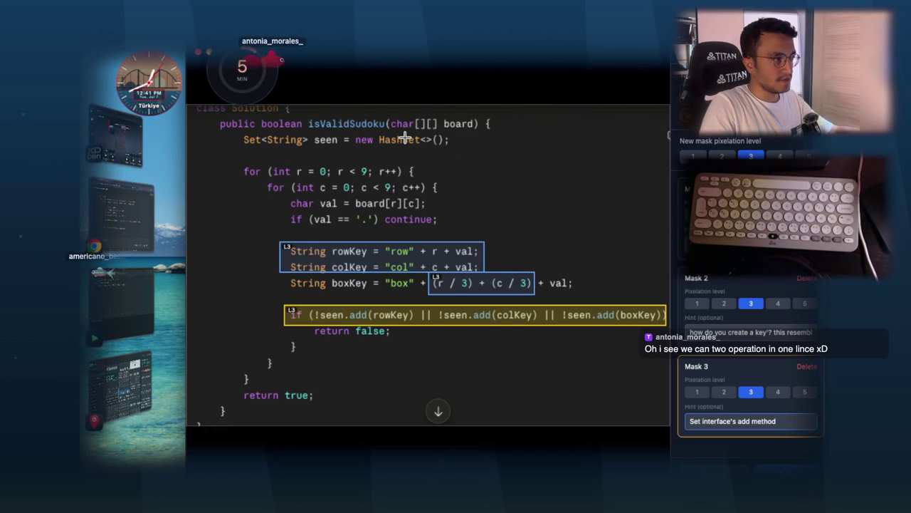
type("d")
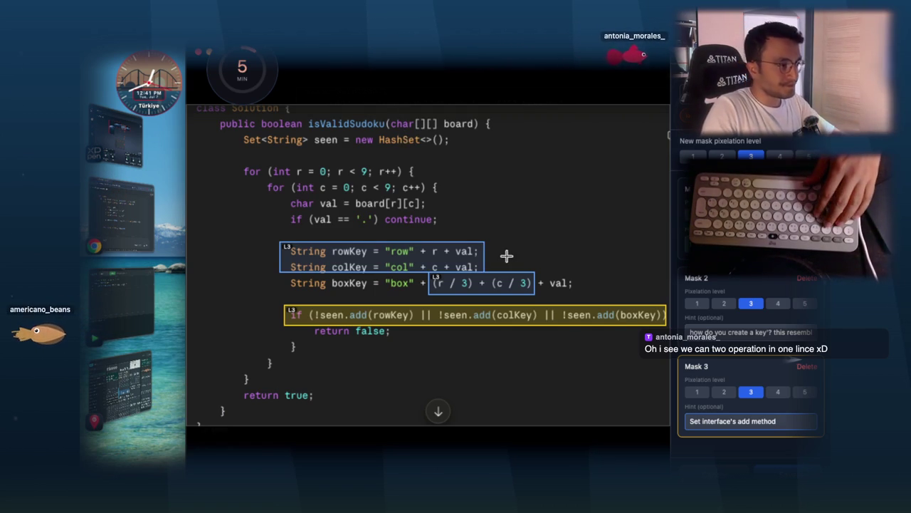
key("Escape")
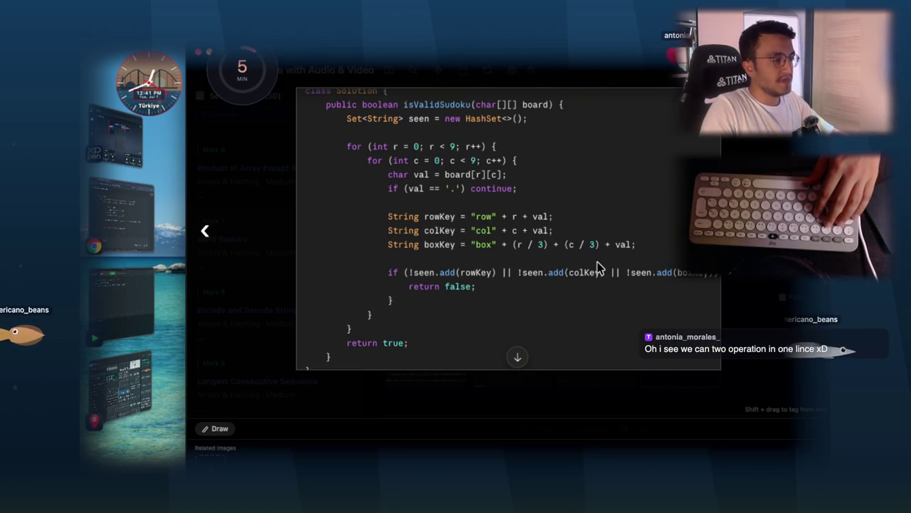
- Close the image preview, view the Encode and Decode Strings note, then return to Valid Sudoku
key("Escape")
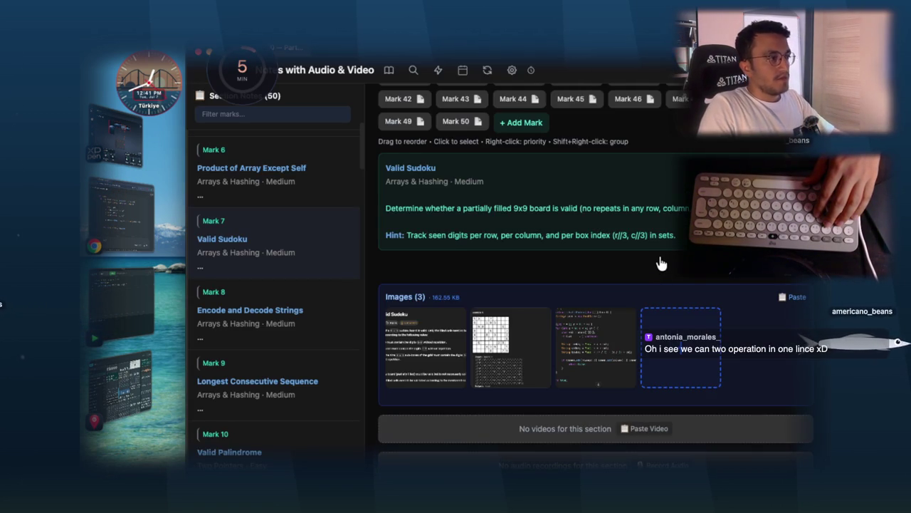
scroll(661, 264, "up", 3)
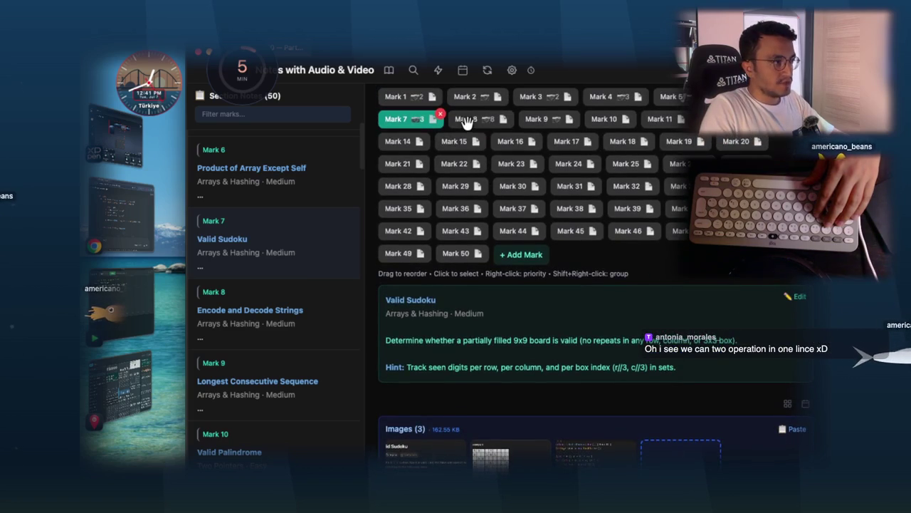
left_click(466, 126)
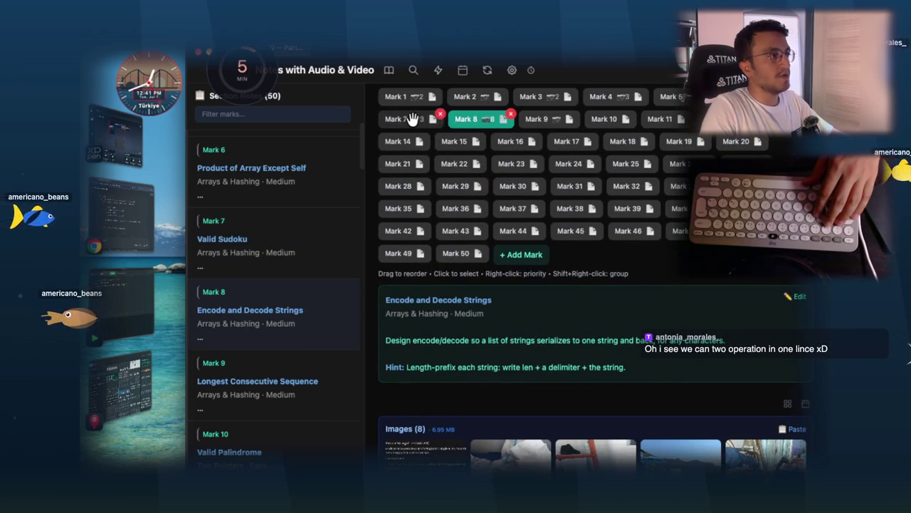
left_click(420, 118)
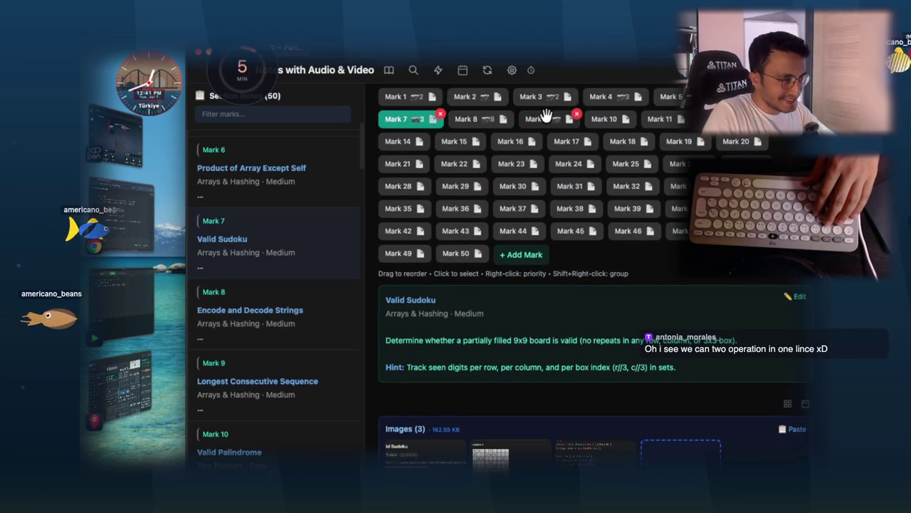
- Move the notes window lower and switch to the Claude chat in Chrome
mouse_move(323, 57)
left_mouse_down()
mouse_move(332, 126)
mouse_move(331, 71)
mouse_move(335, 90)
mouse_move(300, 69)
left_mouse_up()
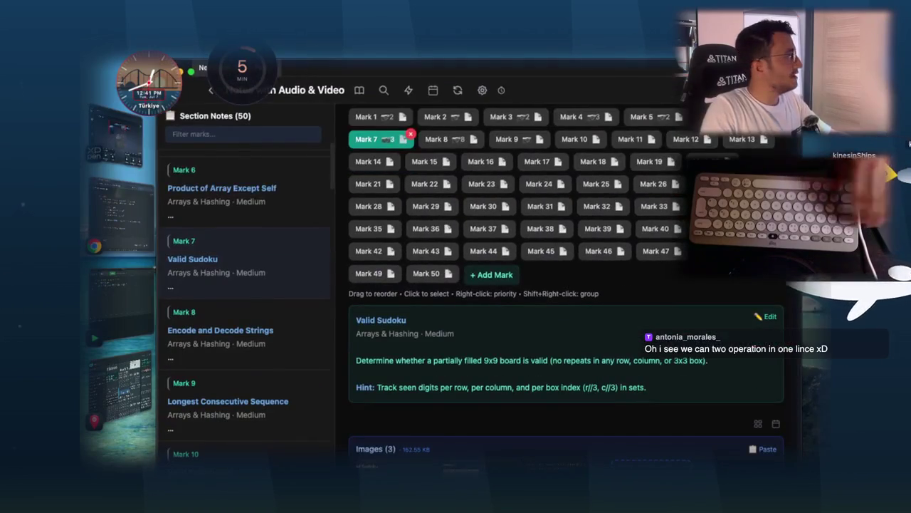
left_click_drag(409, 76, 410, 126)
key("ctrl+Right")
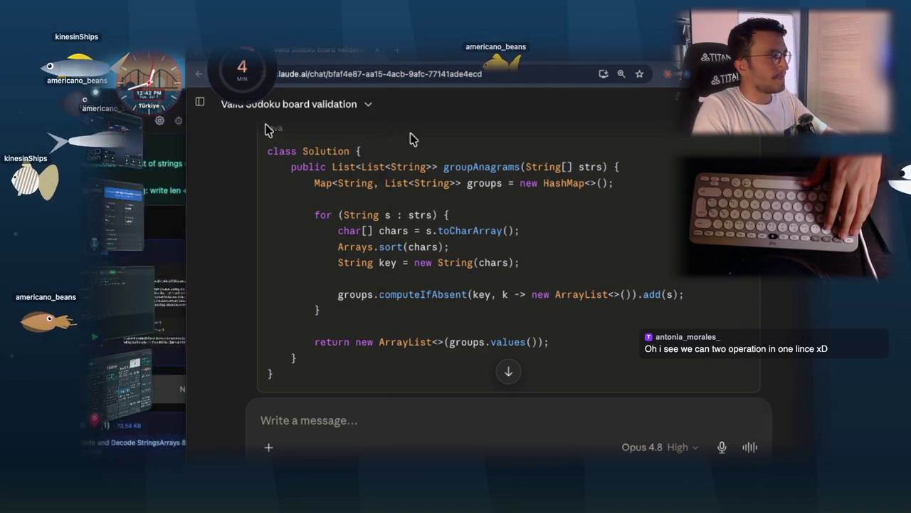
- Read the enlarged Encode and Decode Strings problem screenshot, lower the timer widget, then close the viewer
key("super+Tab")
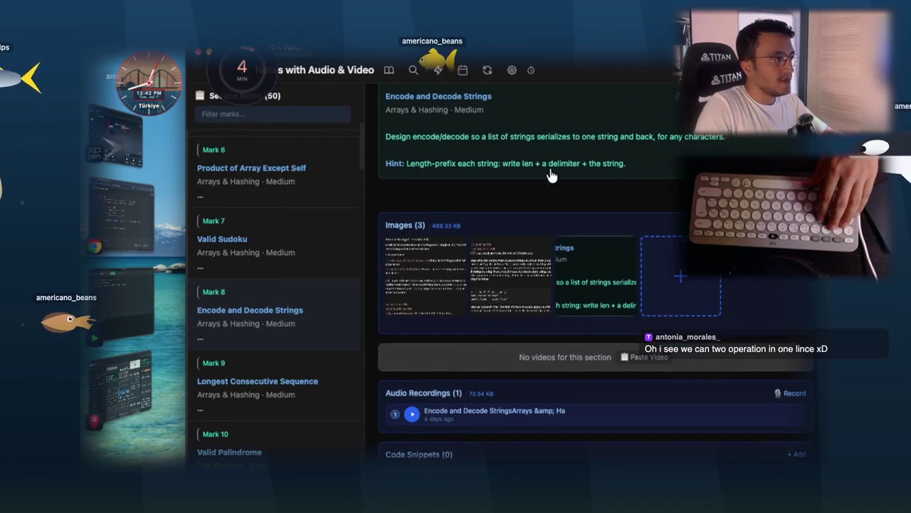
scroll(540, 161, "up", 3)
left_click(414, 456)
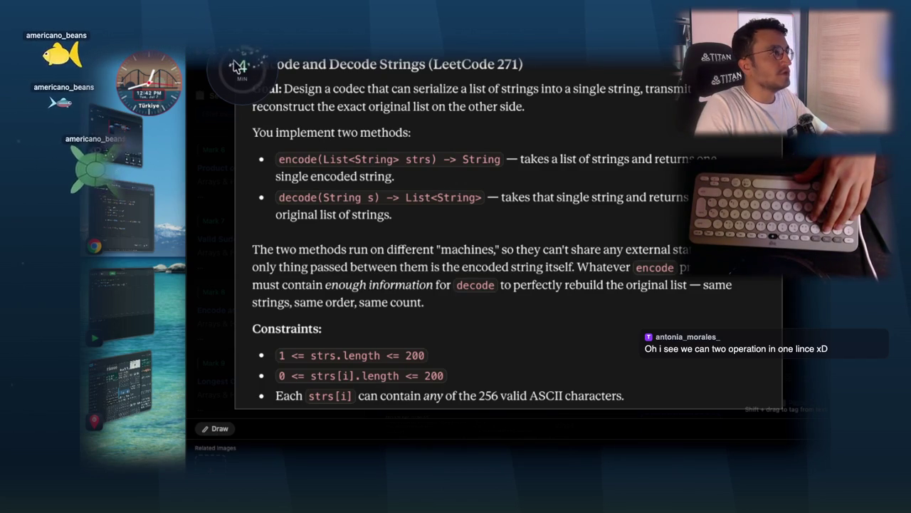
left_click_drag(230, 74, 230, 126)
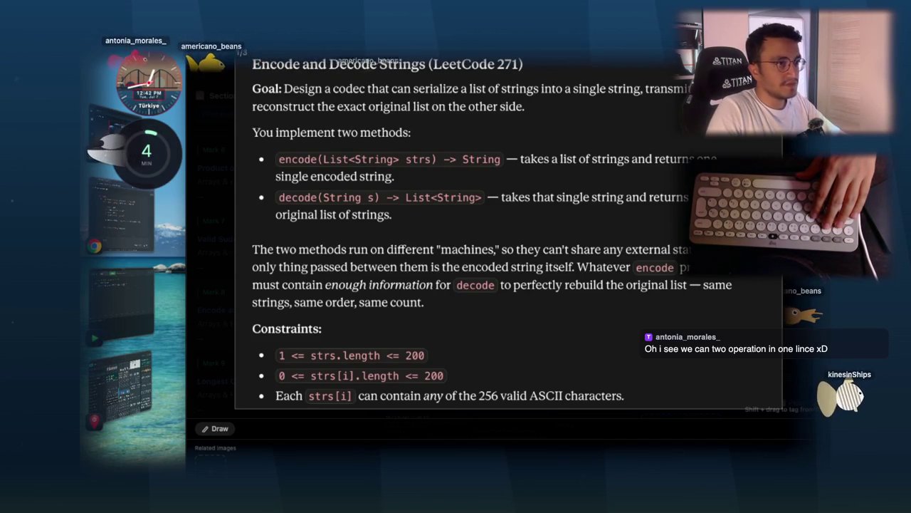
key("Escape")
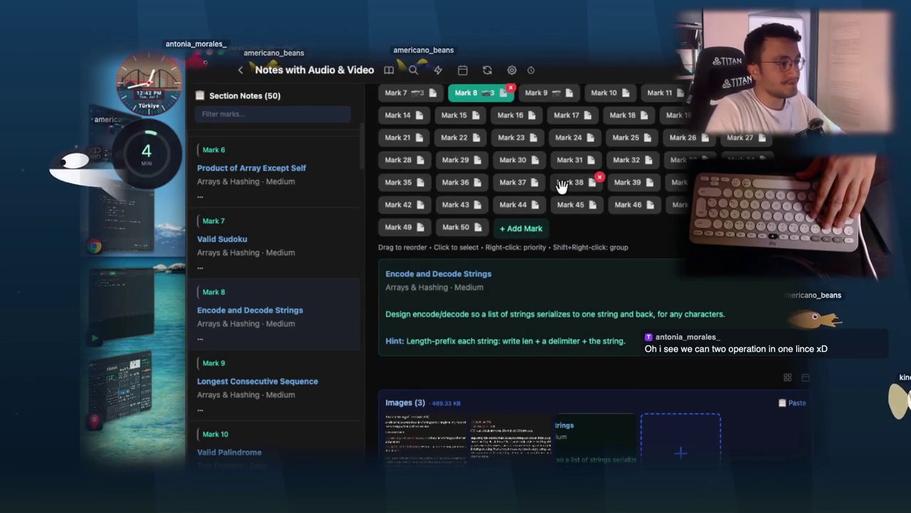
- Open the Mark 9 Longest Consecutive Sequence note and enlarge its 128 problem screenshot
scroll(562, 187, "down", 3)
scroll(562, 187, "up", 3)
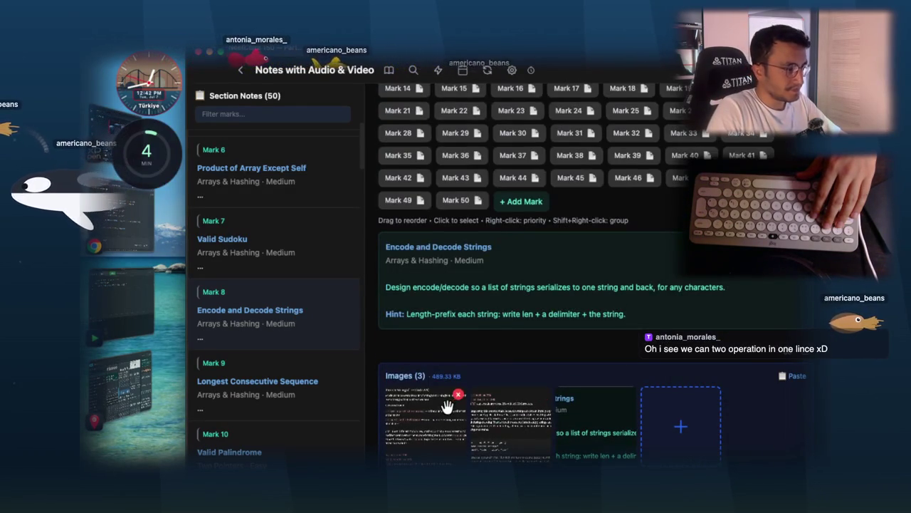
scroll(502, 171, "up", 3)
left_click(536, 288)
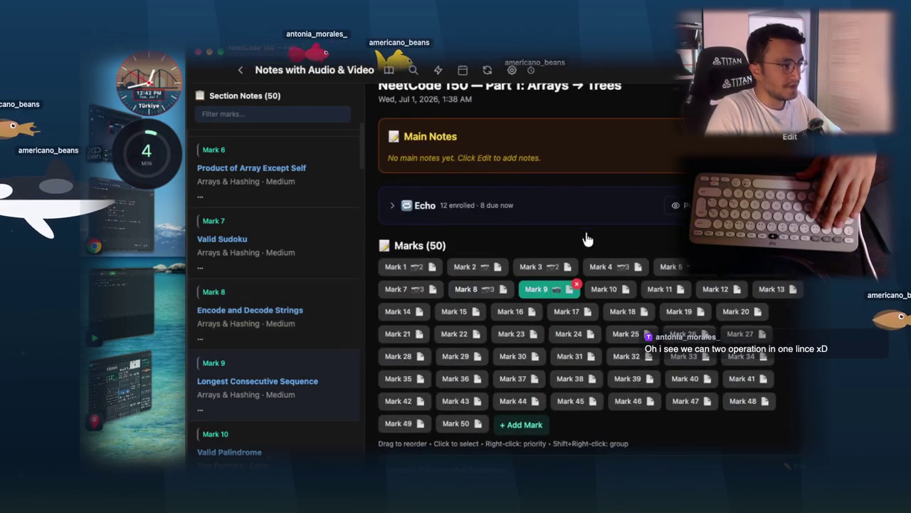
scroll(573, 235, "down", 3)
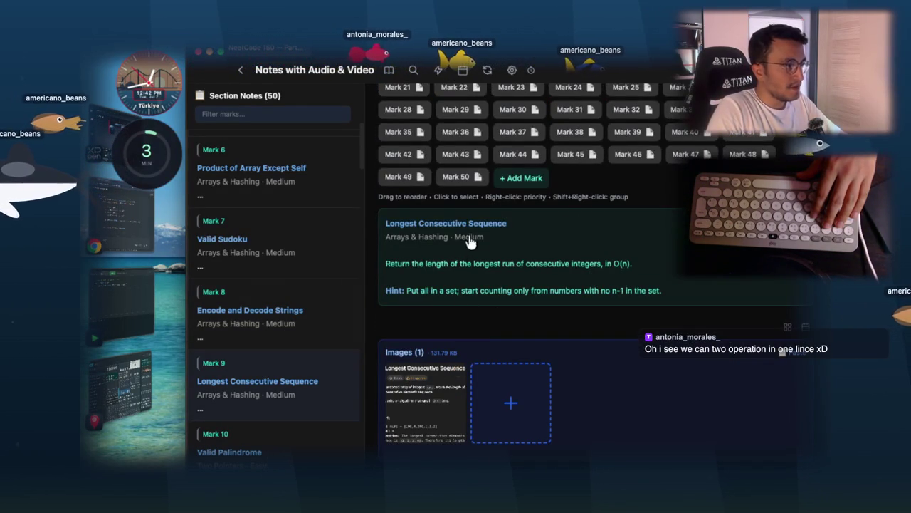
left_click_drag(508, 230, 423, 225)
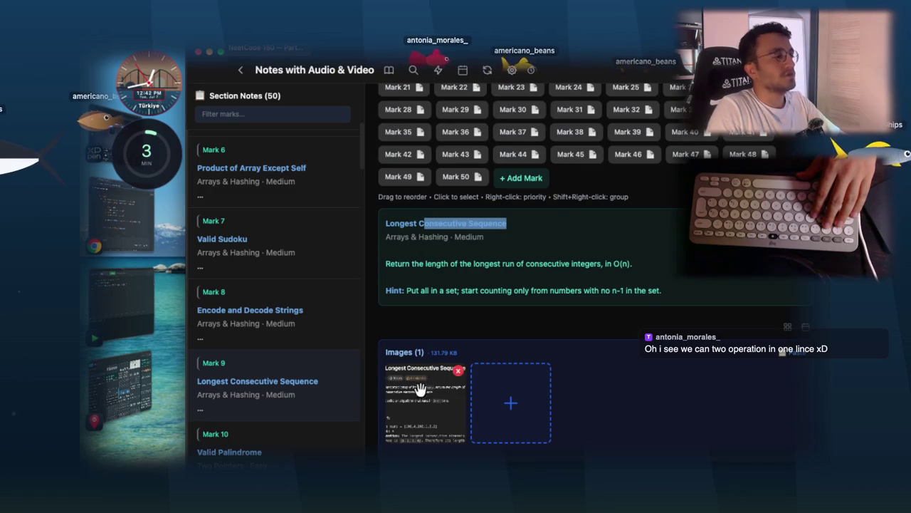
left_click(423, 381)
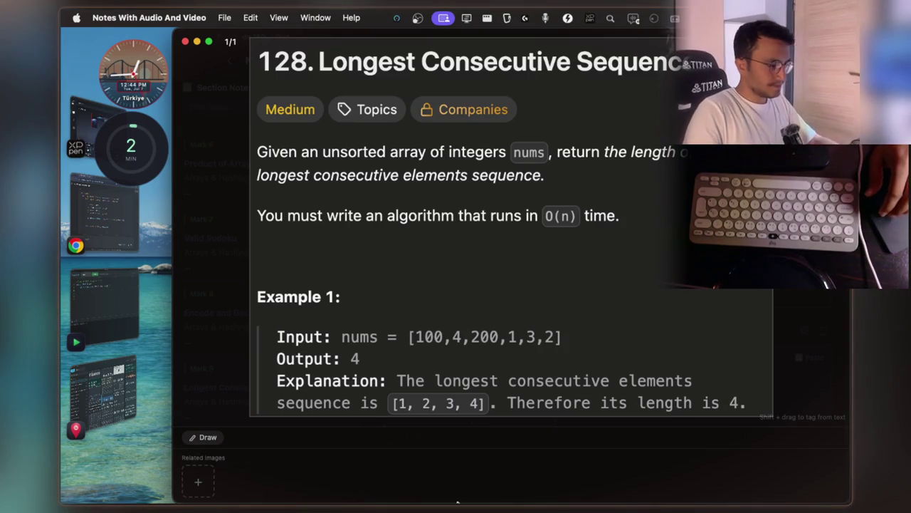
mouse_move(415, 499)
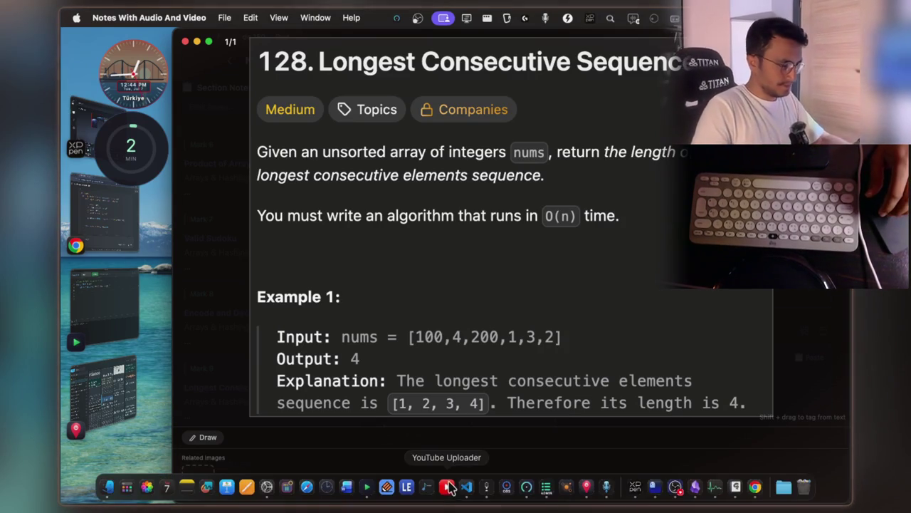
- Switch to Notability and go to the blank page 6
left_click(385, 496)
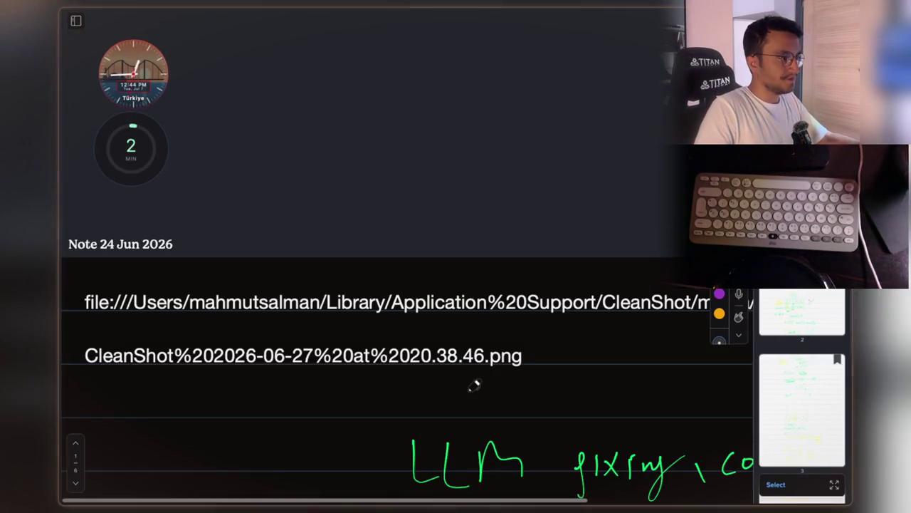
scroll(668, 346, "down", 10)
scroll(823, 356, "down", 5)
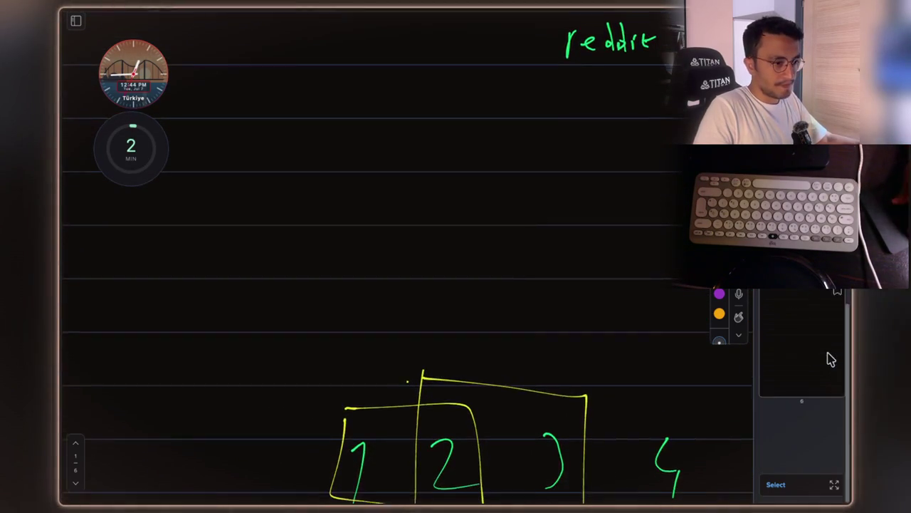
left_click(810, 378)
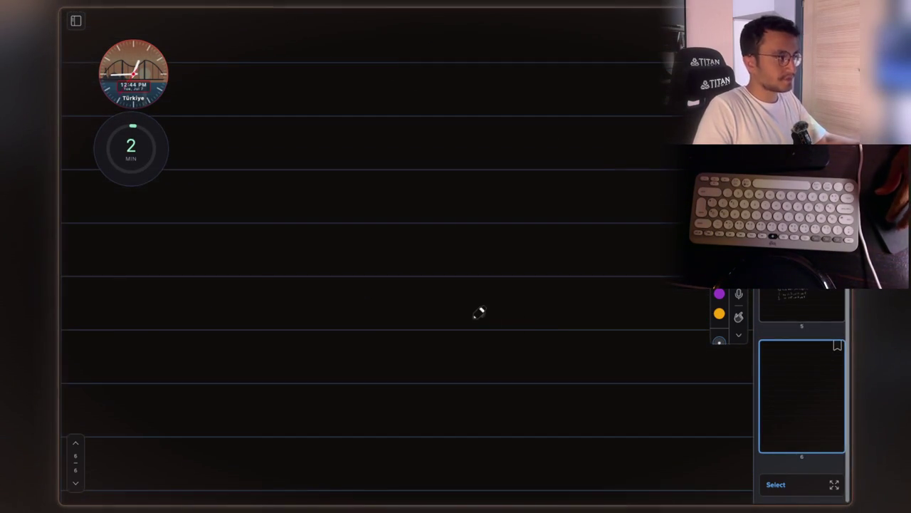
scroll(479, 311, "up", 5)
scroll(480, 312, "down", 5)
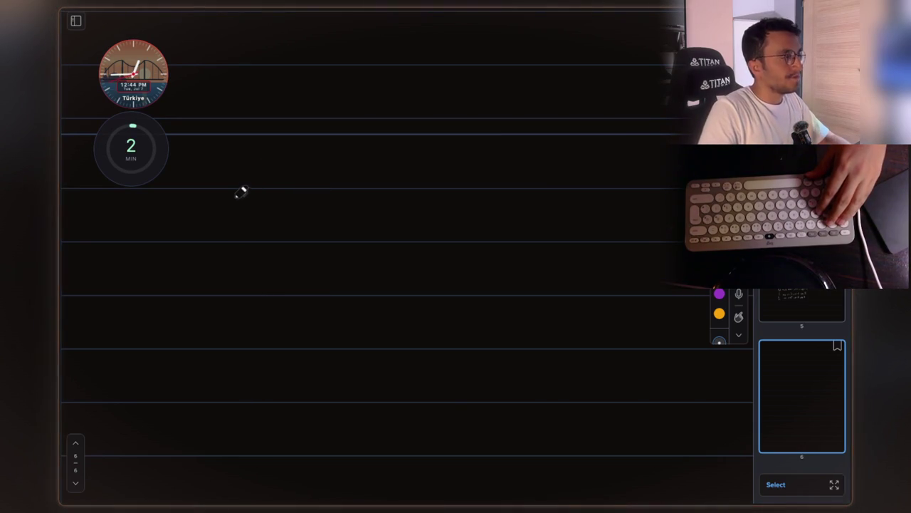
- Handwrite the label J/eq at the top of the page
mouse_move(229, 207)
left_mouse_down()
mouse_move(236, 199)
mouse_move(225, 239)
mouse_move(245, 218)
left_mouse_up()
mouse_move(262, 214)
left_mouse_down()
mouse_move(296, 214)
mouse_move(299, 231)
left_mouse_up()
scroll(297, 211, "up", 3)
scroll(325, 209, "down", 3)
- Complete the first line as J/eq = '7' → 2
left_click_drag(345, 185, 368, 184)
left_click_drag(346, 192, 390, 195)
scroll(442, 190, "right", 2)
mouse_move(366, 151)
left_mouse_down()
mouse_move(473, 170)
mouse_move(465, 180)
mouse_move(528, 180)
left_mouse_up()
scroll(428, 171, "right", 1)
scroll(513, 171, "down", 2)
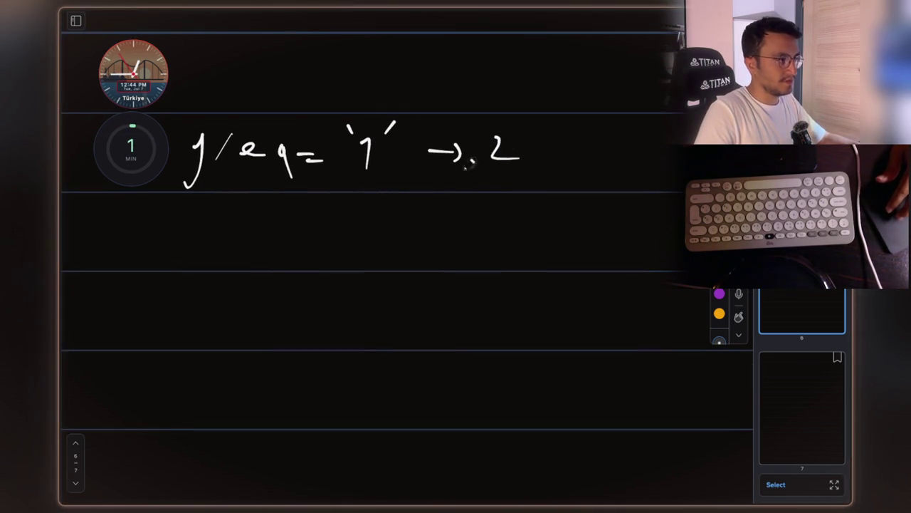
- Write the rows 5 → 1 and 6 → below it
left_click_drag(356, 223, 347, 249)
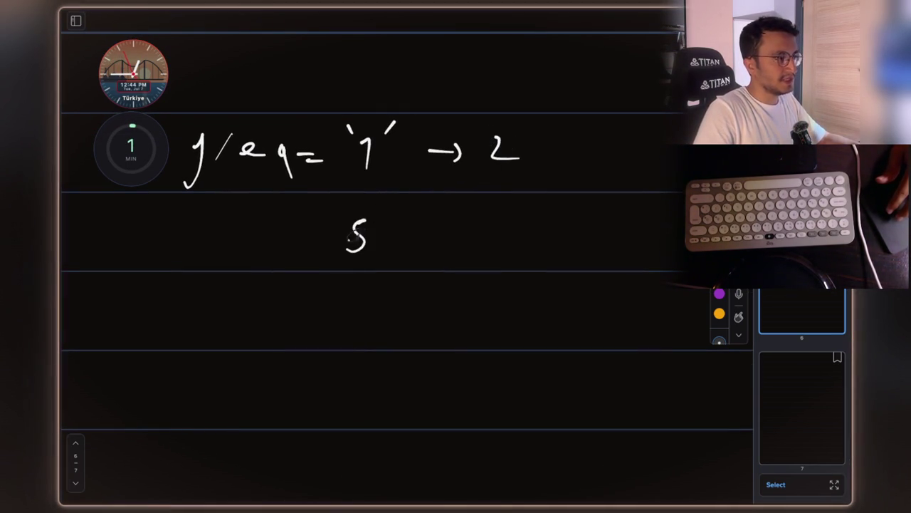
mouse_move(408, 237)
left_mouse_down()
mouse_move(445, 240)
mouse_move(437, 249)
left_mouse_up()
left_click_drag(485, 225, 490, 250)
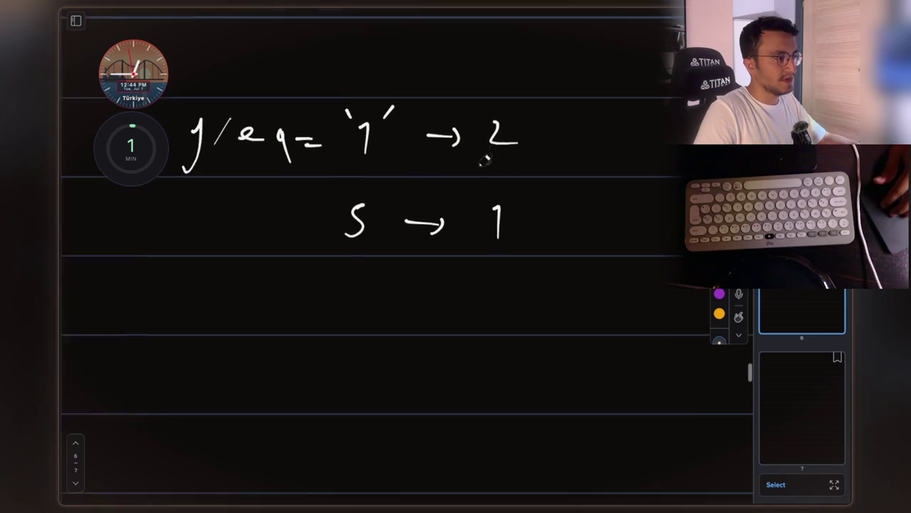
scroll(427, 242, "down", 3)
left_click_drag(351, 247, 337, 265)
left_click_drag(400, 262, 436, 262)
left_click_drag(426, 255, 427, 272)
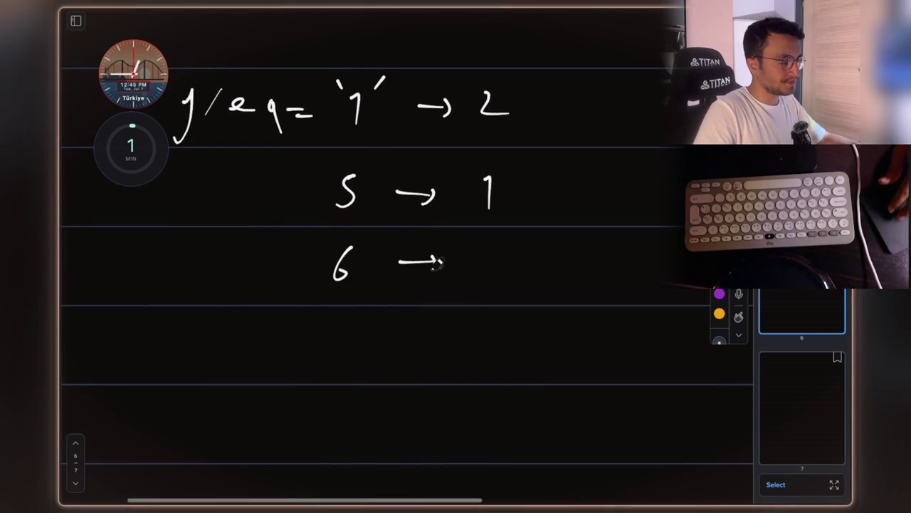
left_click_drag(486, 243, 476, 279)
- Add the row 2 → 1 underneath
scroll(425, 260, "down", 2)
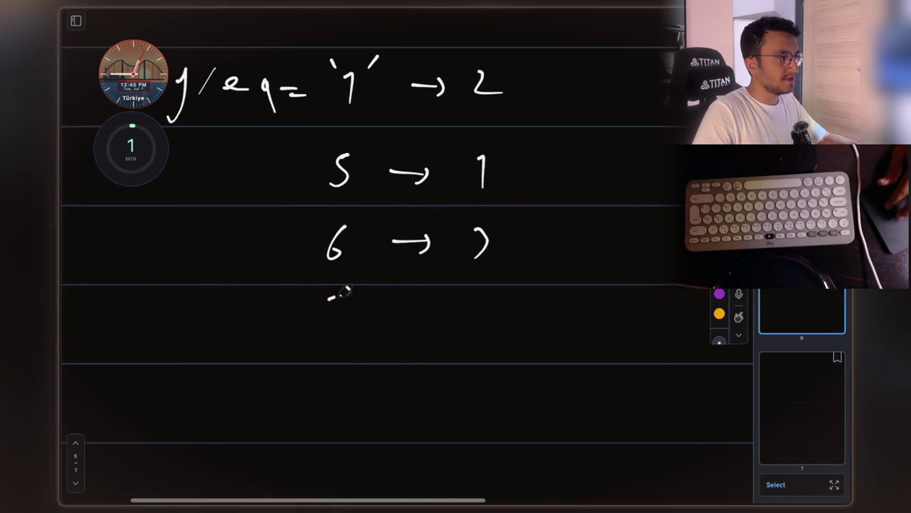
left_click_drag(329, 300, 347, 325)
left_click_drag(401, 308, 480, 324)
scroll(482, 313, "down", 3)
scroll(483, 313, "left", 2)
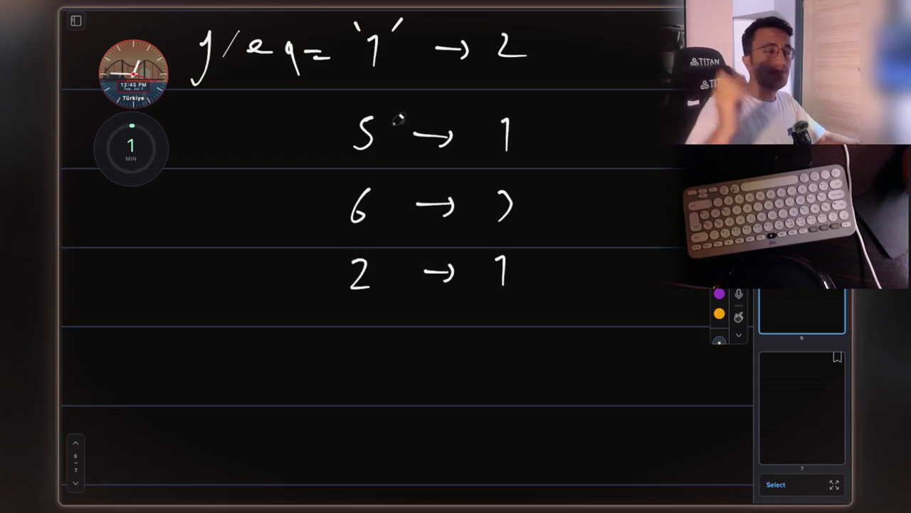
scroll(398, 120, "up", 2)
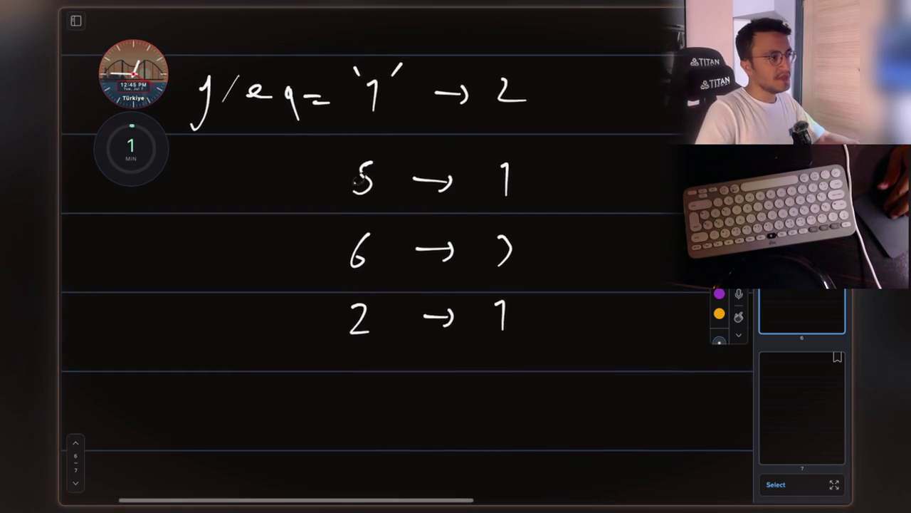
- Draw an arrow pointing at the bottom 2 and underline it
left_click_drag(252, 354, 297, 346)
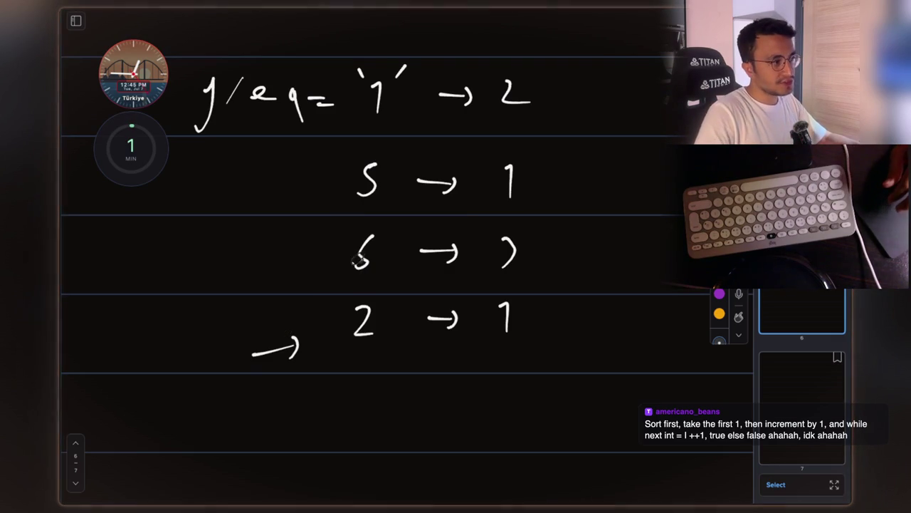
left_click_drag(336, 361, 363, 362)
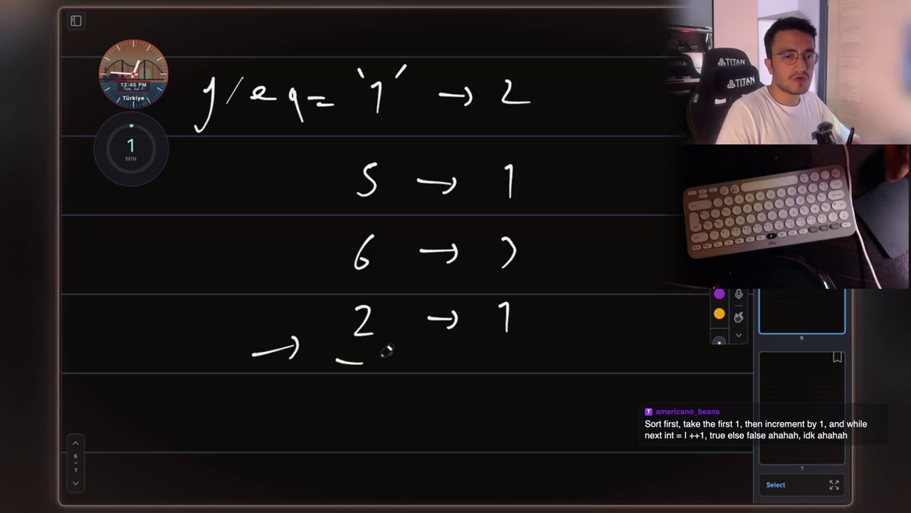
scroll(387, 349, "left", 1)
key("super+Tab")
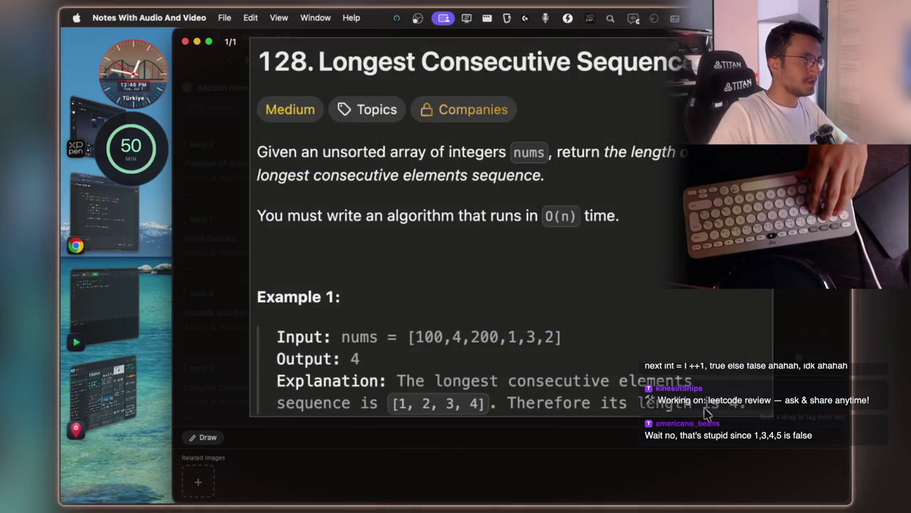
- Send Claude the problem screenshot and a question about consecutive size-k groups
left_click(130, 210)
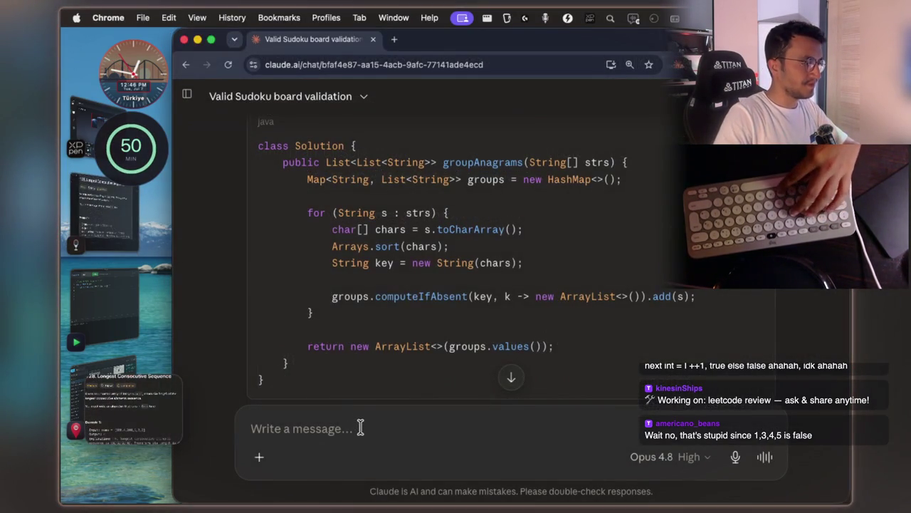
key("super+v")
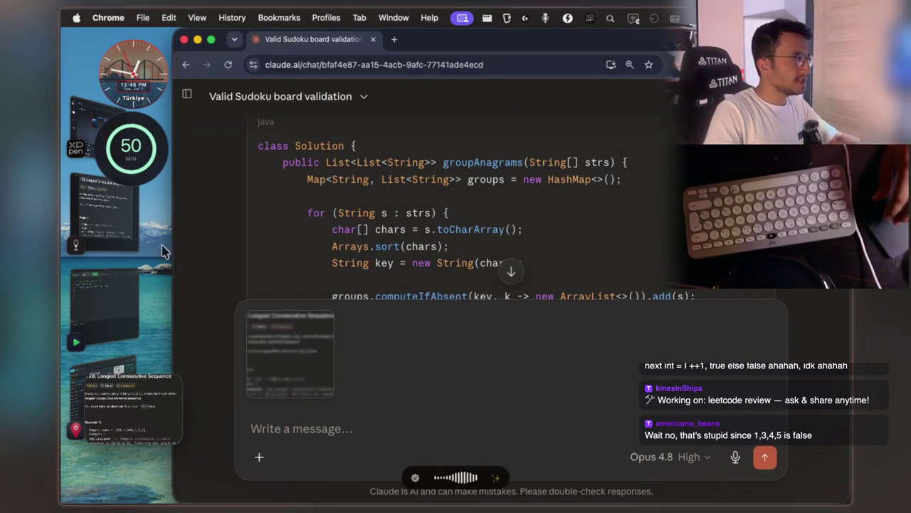
left_click(120, 230)
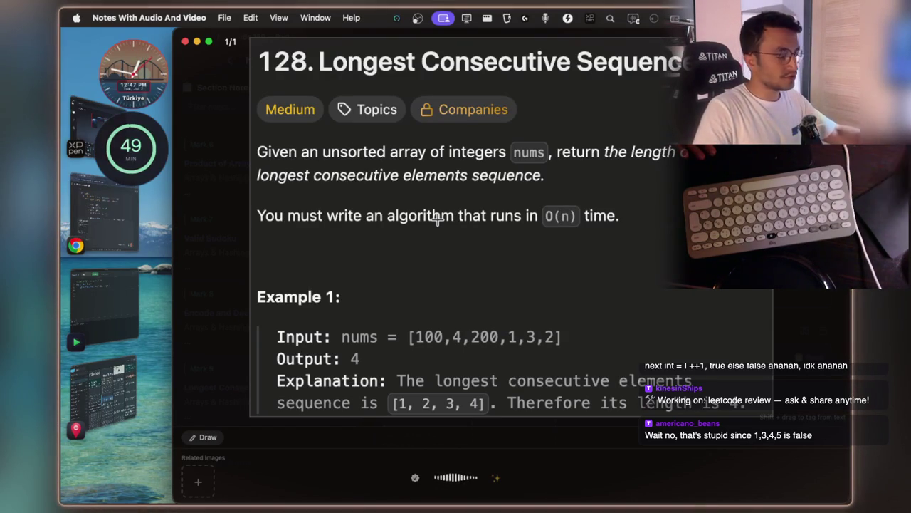
left_click(116, 223)
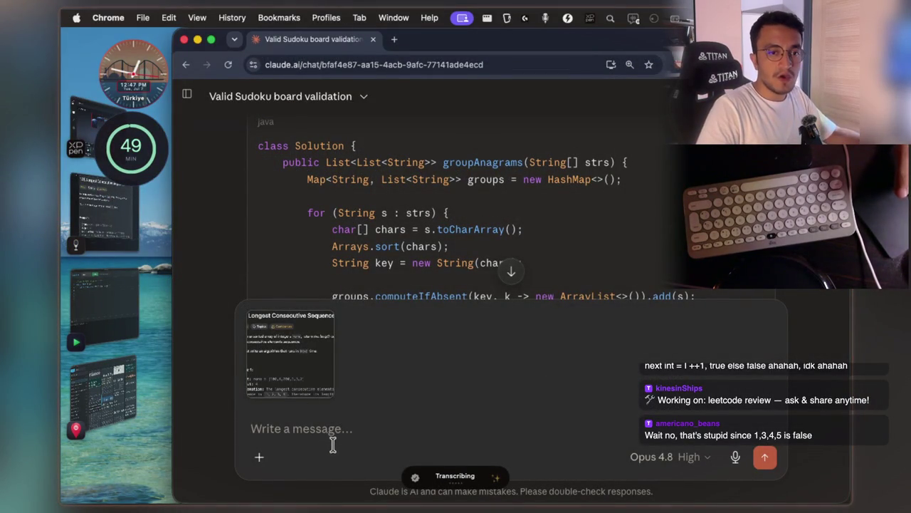
key("Return")
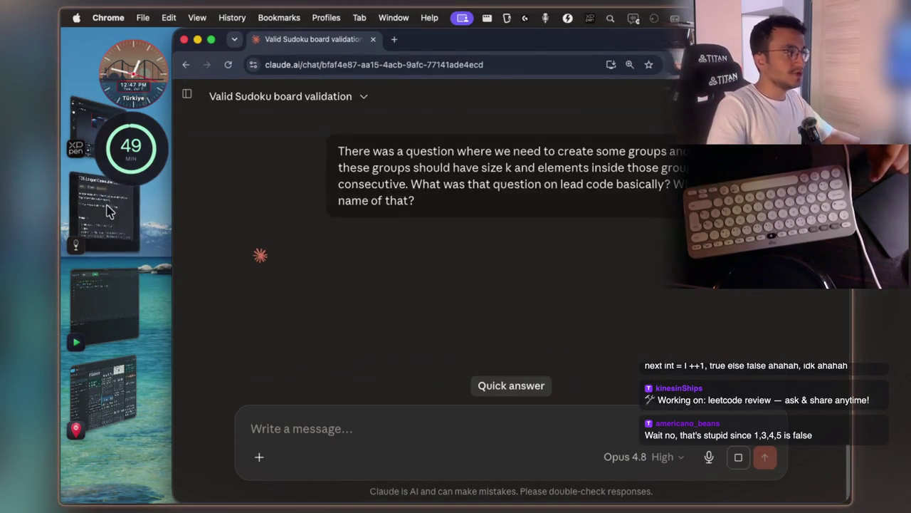
- Review the LeetCode 128 problem statement, then return to the handwritten J/eq sketch page
left_click(118, 209)
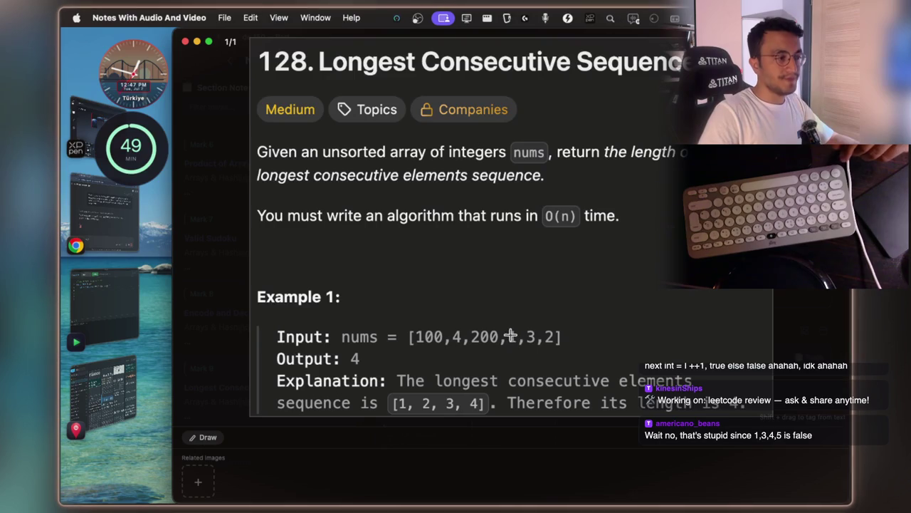
key("super+Tab")
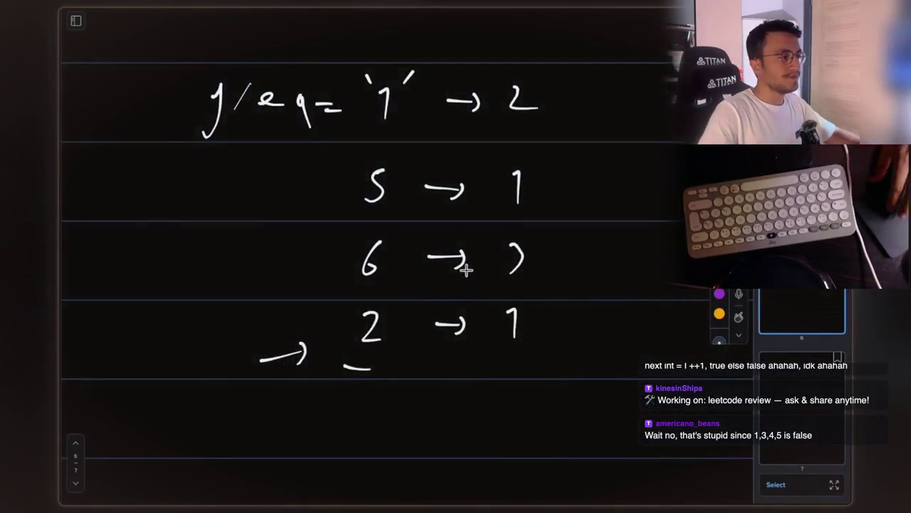
- Write a 5 with a curved arrow to a 6, and label it +1 beneath
scroll(468, 268, "down", 5)
scroll(310, 289, "down", 1)
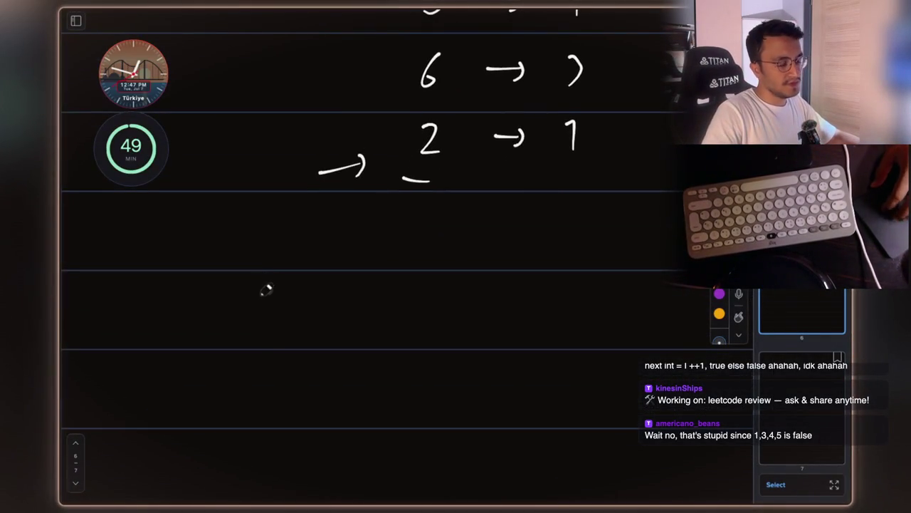
scroll(266, 291, "down", 3)
left_click_drag(282, 279, 272, 300)
left_click_drag(273, 268, 309, 268)
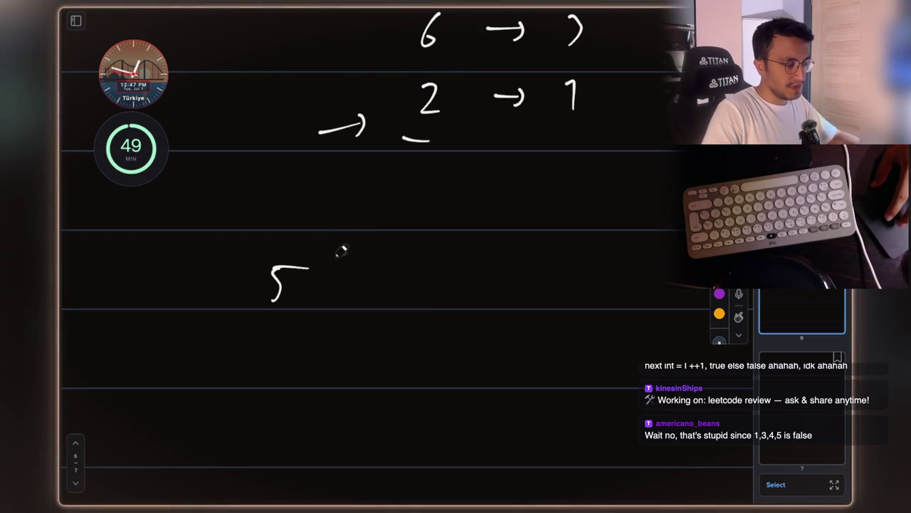
left_click_drag(298, 253, 397, 248)
left_click_drag(381, 278, 369, 297)
left_click_drag(314, 342, 314, 369)
left_click_drag(335, 346, 342, 372)
- Circle the 5 and the underlined 6
scroll(353, 360, "down", 5)
scroll(444, 183, "up", 10)
scroll(564, 181, "down", 8)
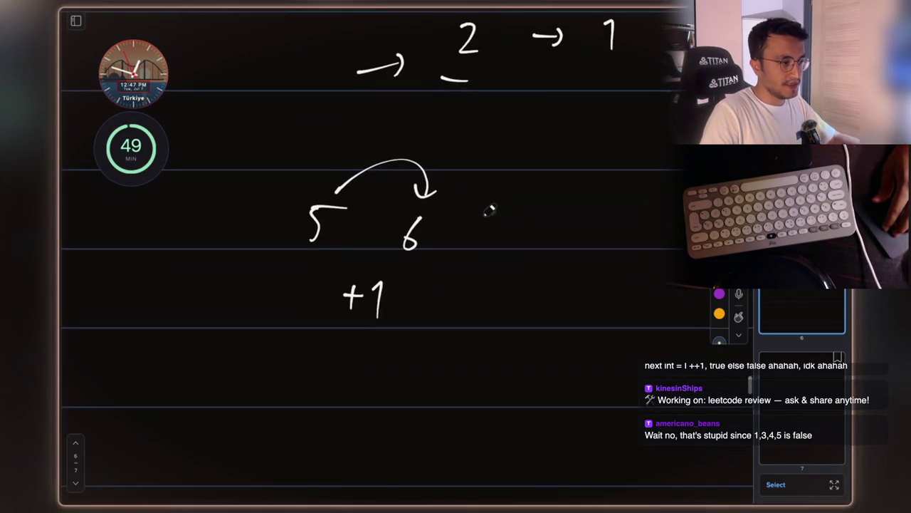
scroll(489, 208, "up", 10)
scroll(501, 121, "down", 9)
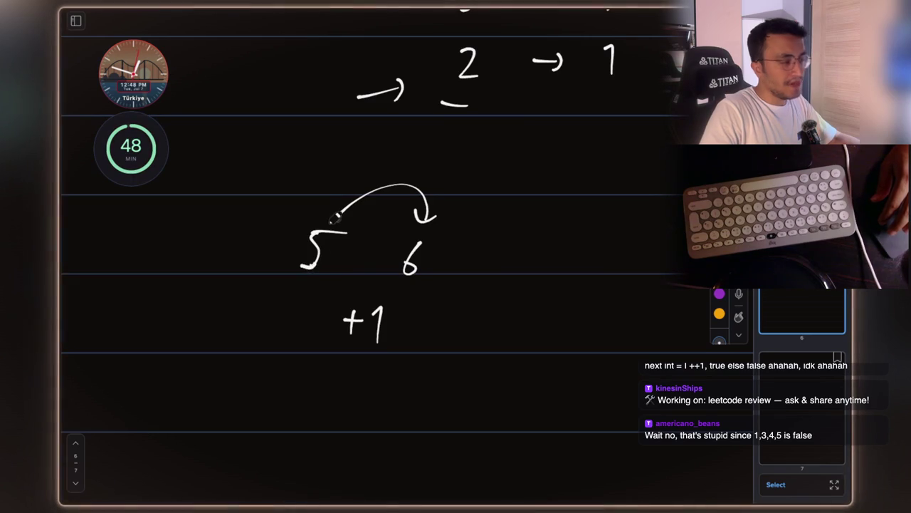
mouse_move(314, 221)
left_mouse_down()
mouse_move(285, 235)
mouse_move(330, 282)
mouse_move(316, 205)
left_mouse_up()
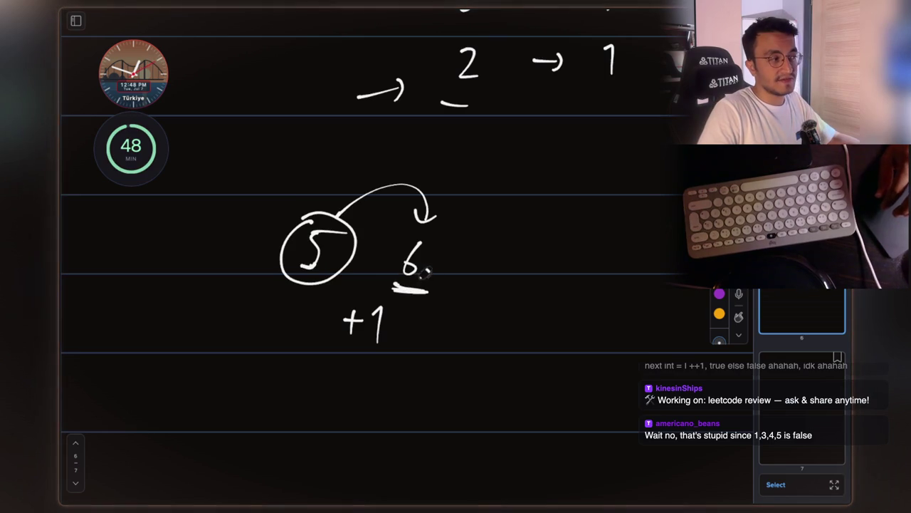
left_click_drag(435, 241, 427, 290)
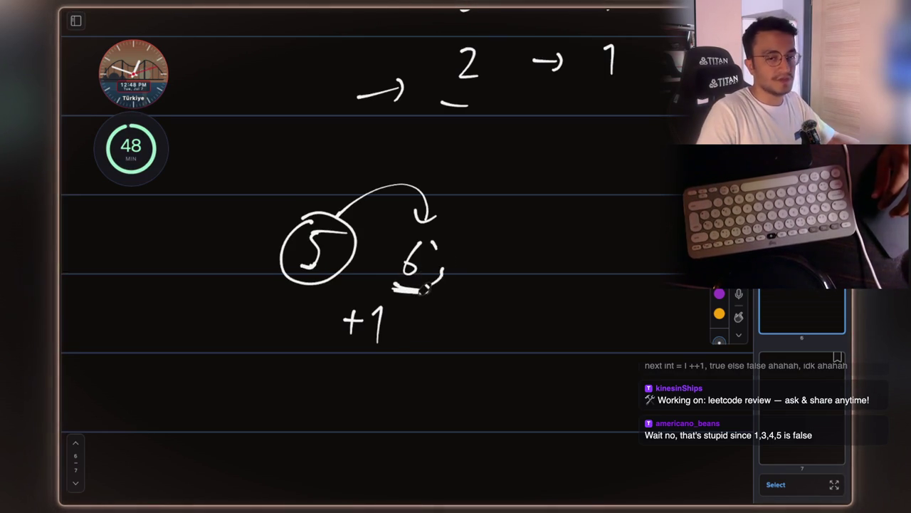
mouse_move(403, 242)
left_mouse_down()
mouse_move(448, 295)
mouse_move(393, 250)
left_mouse_up()
scroll(498, 235, "up", 2)
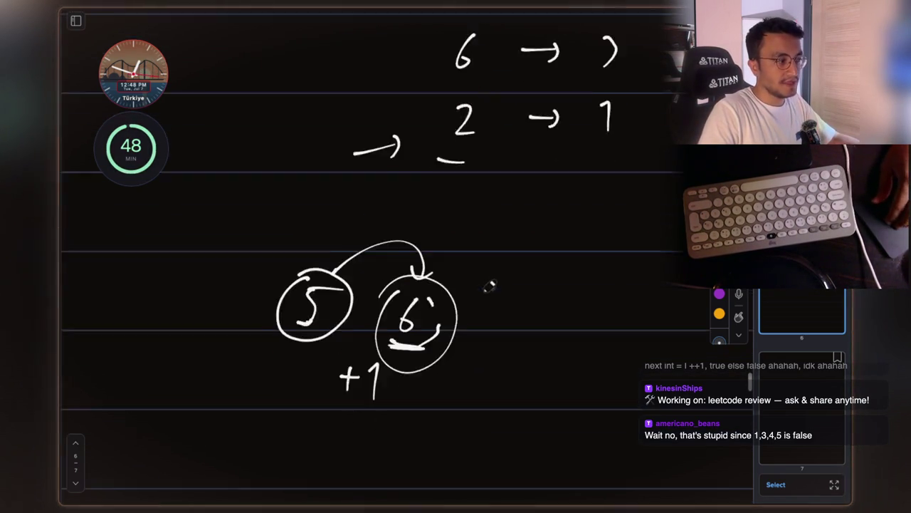
scroll(461, 315, "up", 3)
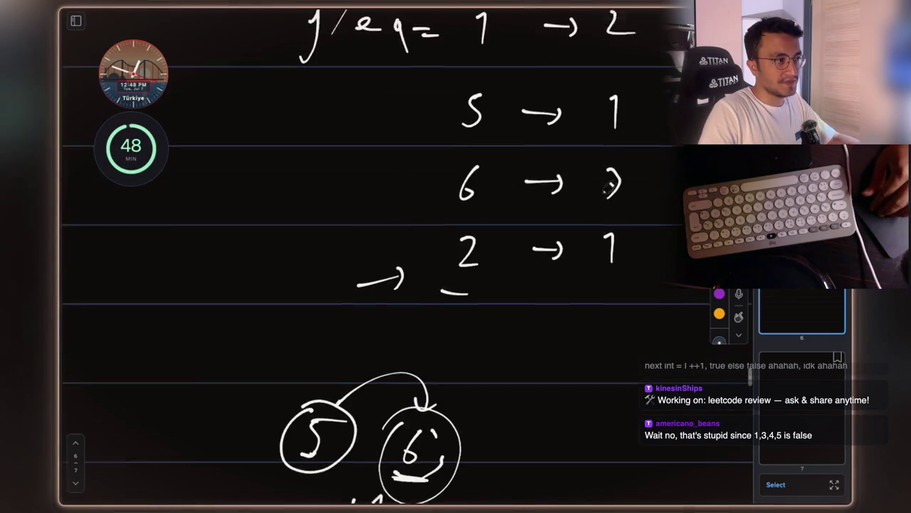
scroll(466, 320, "down", 3)
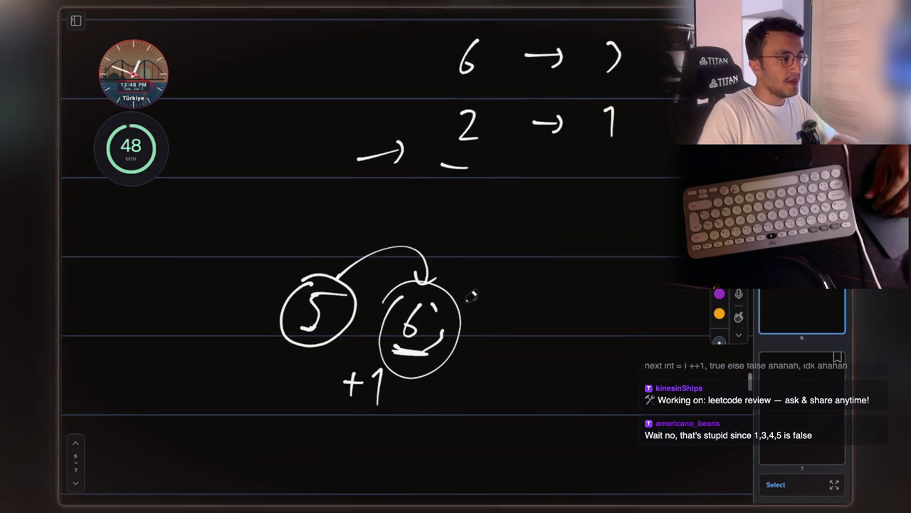
scroll(466, 293, "down", 2)
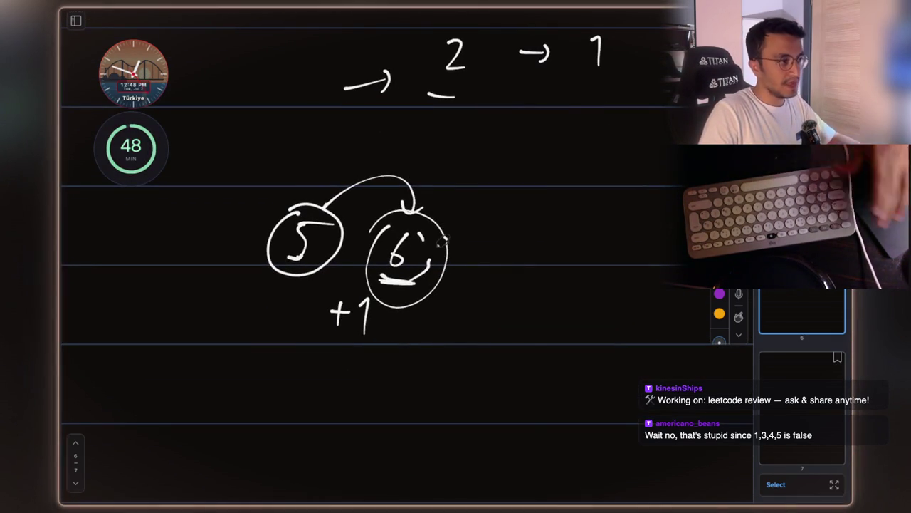
scroll(623, 105, "up", 6)
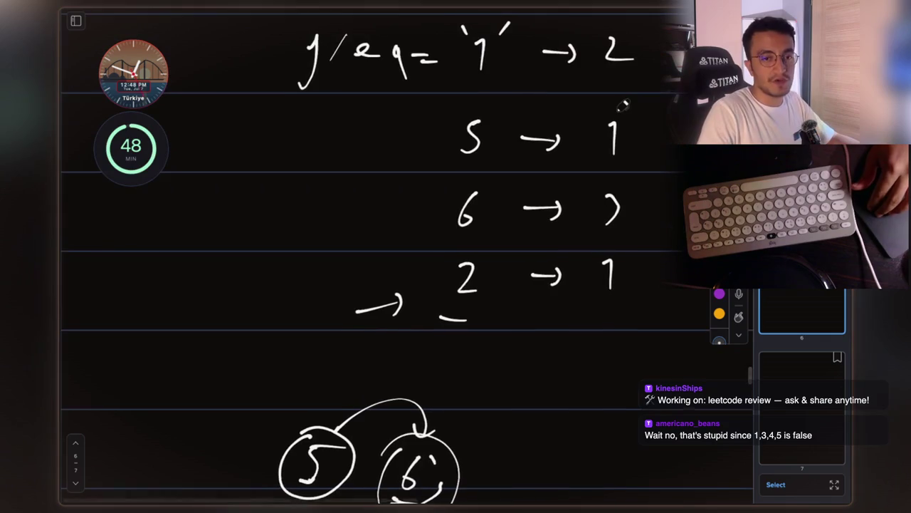
- Write the heading 'the longer' above a new example row
scroll(555, 172, "up", 2)
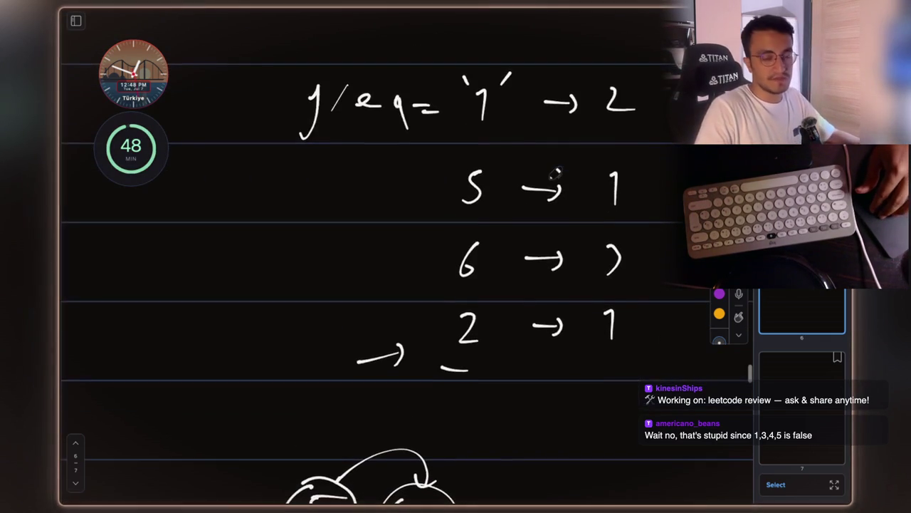
scroll(554, 173, "down", 3)
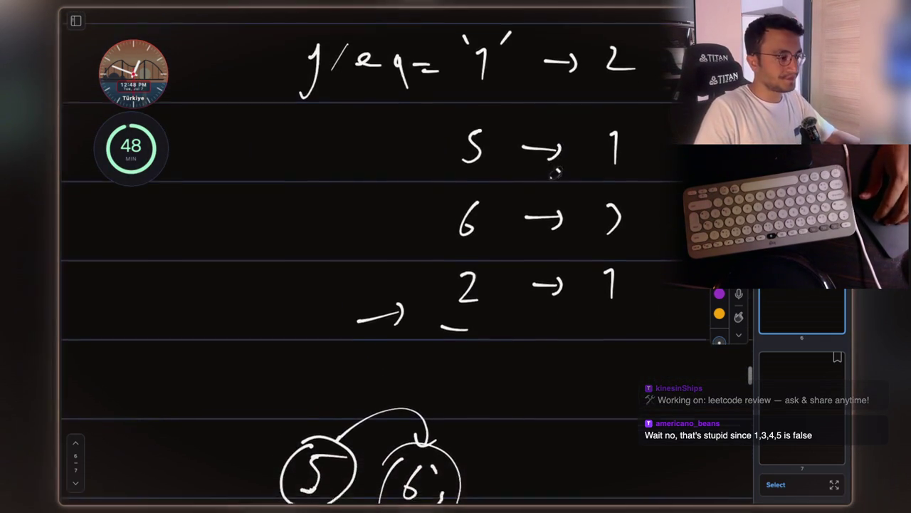
scroll(555, 173, "down", 1)
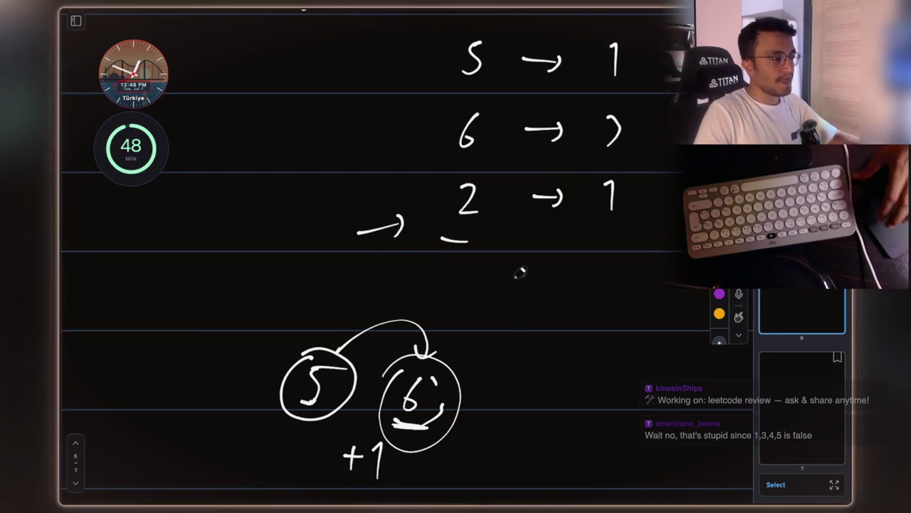
scroll(515, 343, "down", 4)
mouse_move(241, 365)
left_mouse_down()
mouse_move(248, 388)
mouse_move(258, 374)
left_mouse_up()
mouse_move(265, 362)
left_mouse_down()
mouse_move(282, 393)
mouse_move(299, 390)
left_mouse_up()
scroll(359, 360, "down", 2)
mouse_move(350, 262)
left_mouse_down()
mouse_move(346, 303)
mouse_move(399, 303)
mouse_move(384, 328)
left_mouse_up()
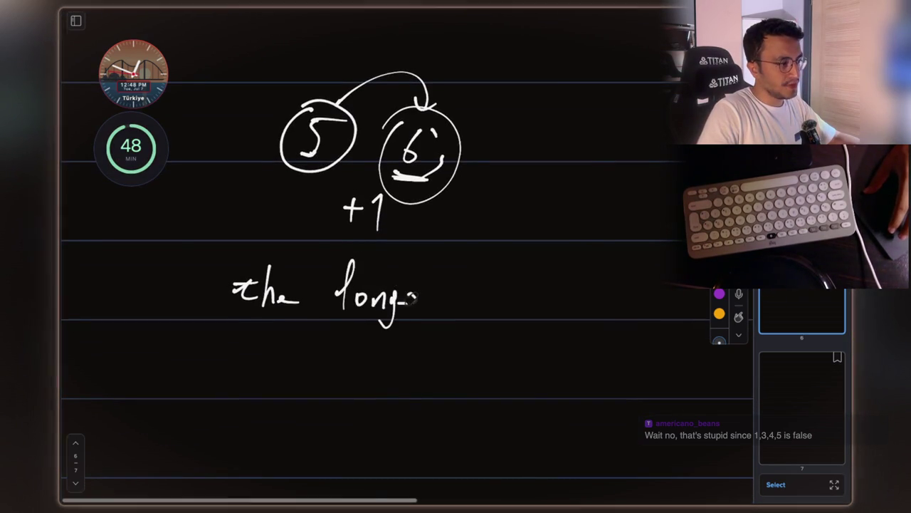
left_click_drag(399, 297, 422, 301)
left_click_drag(424, 307, 451, 294)
scroll(447, 263, "down", 3)
- Write 5 6 7, double-underlining the 6 and crossing out the 7
left_click_drag(282, 271, 276, 308)
left_click_drag(279, 269, 315, 265)
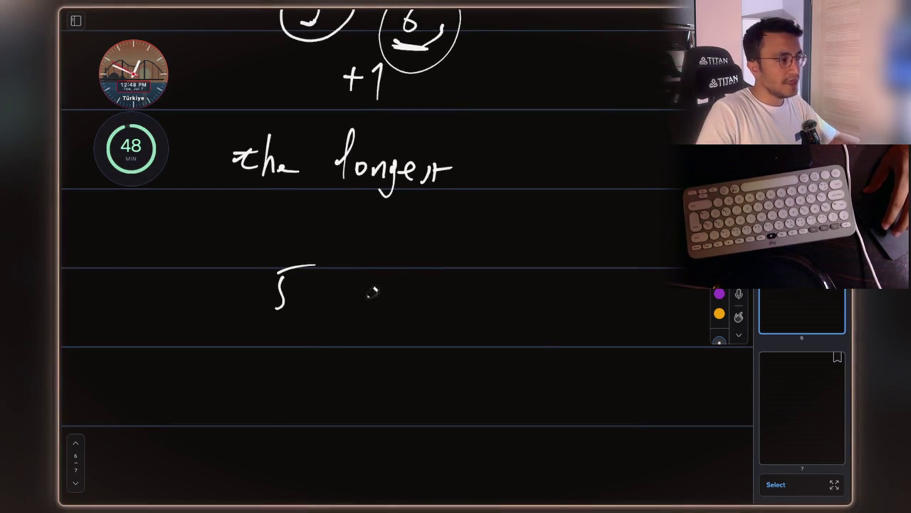
left_click_drag(400, 271, 383, 292)
left_click_drag(357, 321, 399, 318)
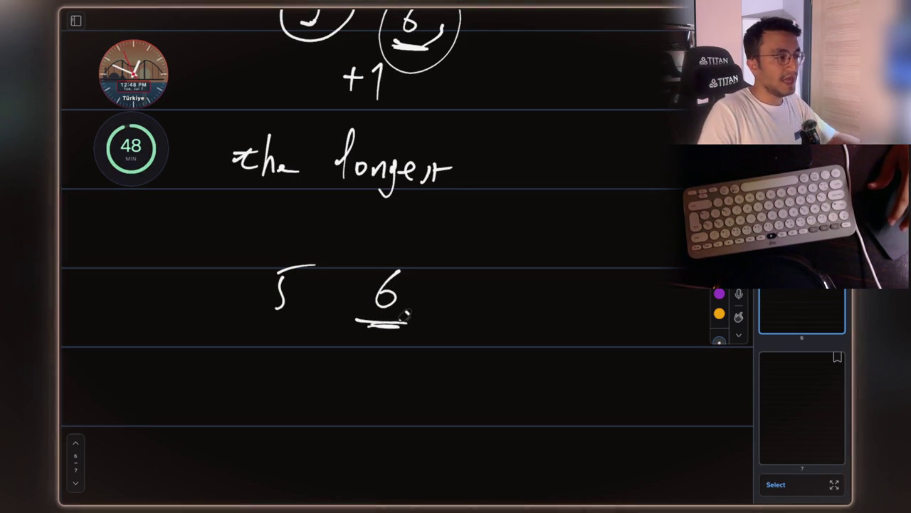
mouse_move(466, 280)
left_mouse_down()
mouse_move(479, 286)
mouse_move(461, 311)
mouse_move(508, 299)
mouse_move(448, 325)
left_mouse_up()
left_click_drag(507, 265, 432, 344)
left_click_drag(453, 249, 496, 335)
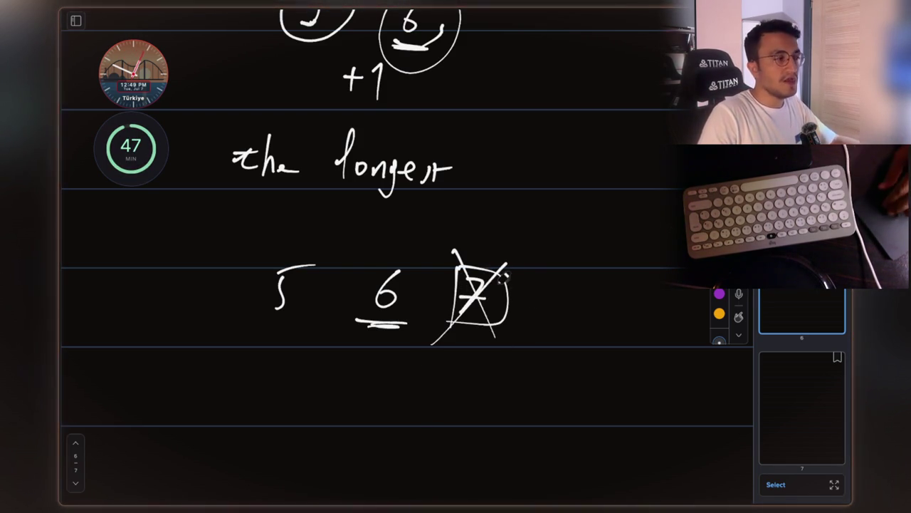
scroll(504, 277, "down", 2)
scroll(503, 278, "down", 1)
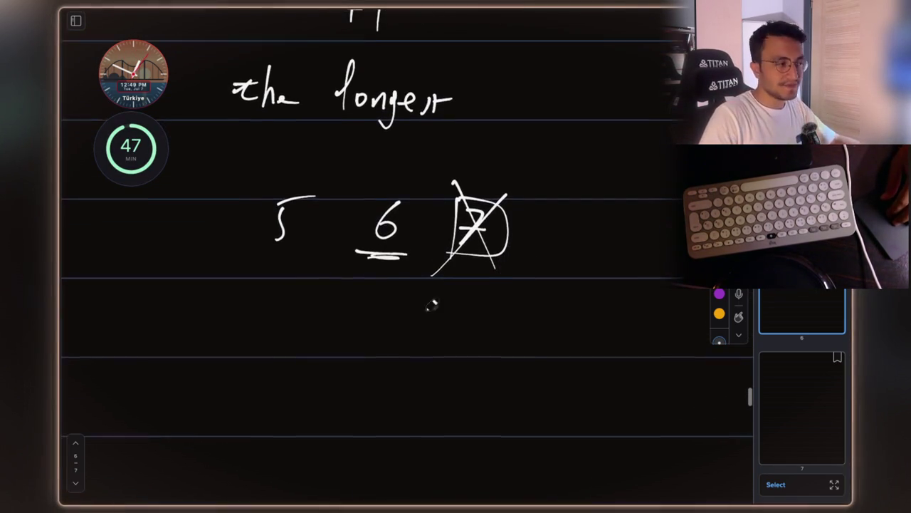
- Write 'length' below, erase it, and relabel the count as max currLength
mouse_move(241, 345)
left_mouse_down()
mouse_move(262, 329)
mouse_move(286, 339)
mouse_move(297, 362)
left_mouse_up()
left_click_drag(342, 316, 352, 352)
scroll(359, 345, "down", 3)
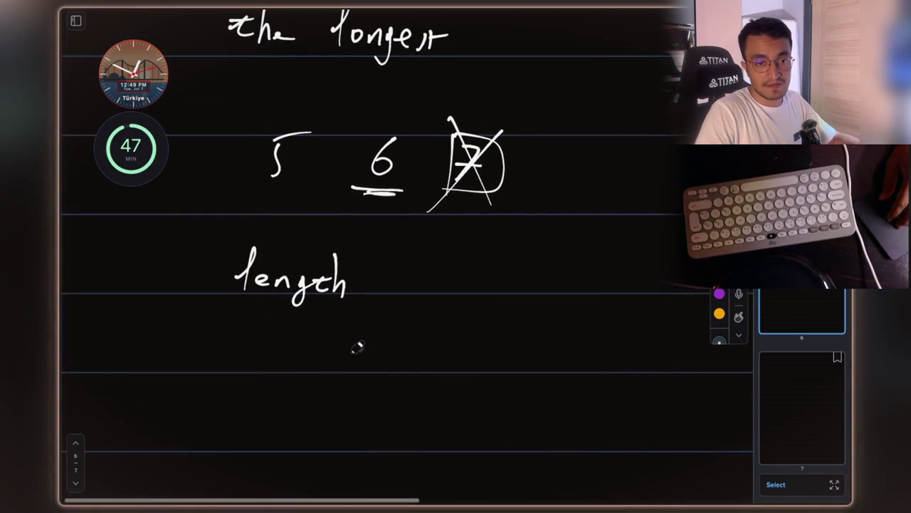
scroll(357, 346, "up", 1)
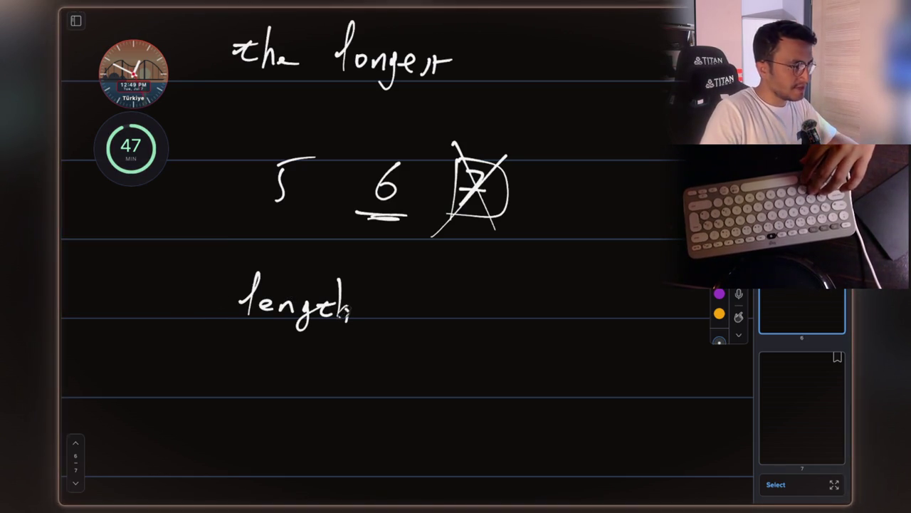
mouse_move(306, 295)
left_mouse_down()
mouse_move(319, 291)
mouse_move(275, 299)
mouse_move(313, 309)
mouse_move(336, 292)
mouse_move(418, 311)
left_mouse_up()
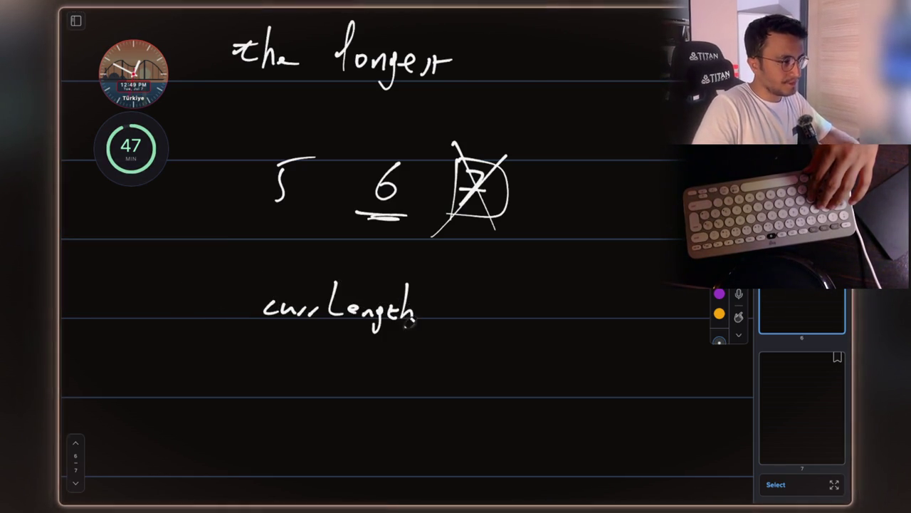
scroll(332, 356, "down", 1)
scroll(267, 299, "up", 1)
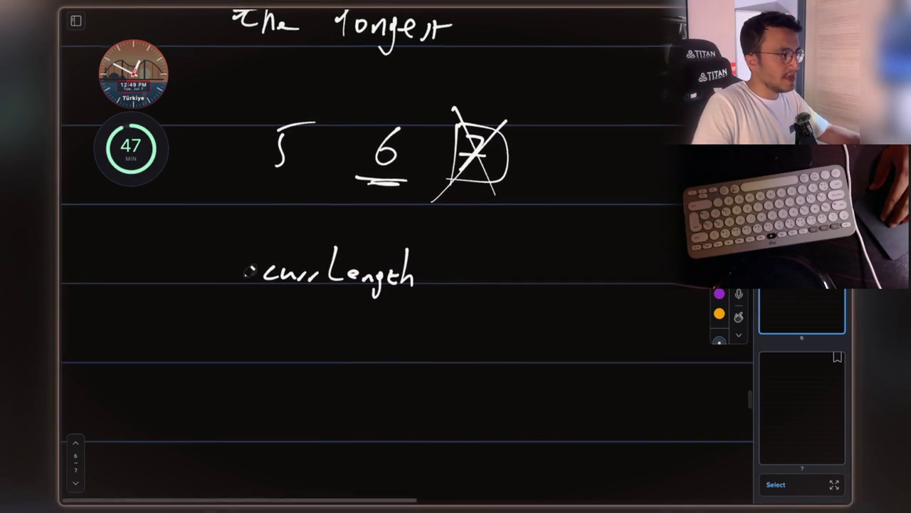
mouse_move(149, 283)
left_mouse_down()
mouse_move(160, 273)
mouse_move(213, 290)
left_mouse_up()
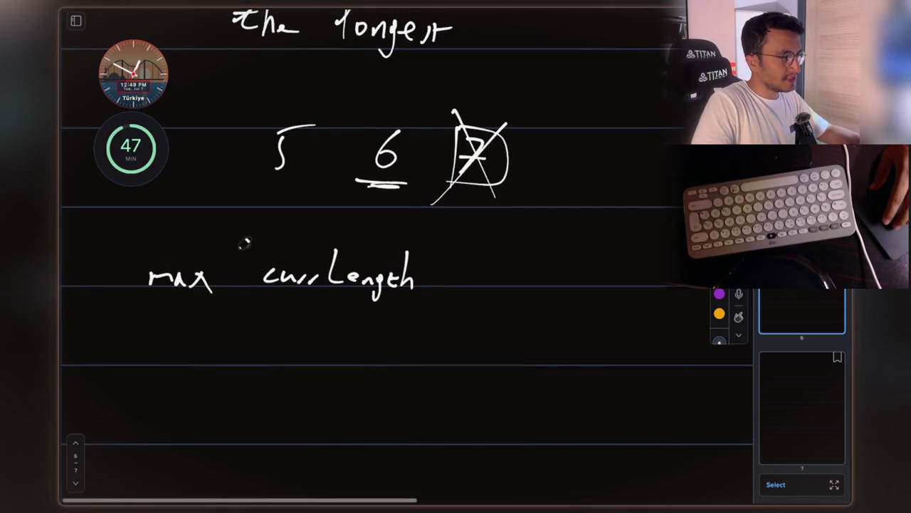
- Expand the label to max(currLength, maxLength) and reinforce the cross-out on the 7
left_click_drag(242, 246, 251, 313)
mouse_move(437, 281)
left_mouse_down()
mouse_move(435, 296)
mouse_move(468, 274)
mouse_move(507, 281)
left_mouse_up()
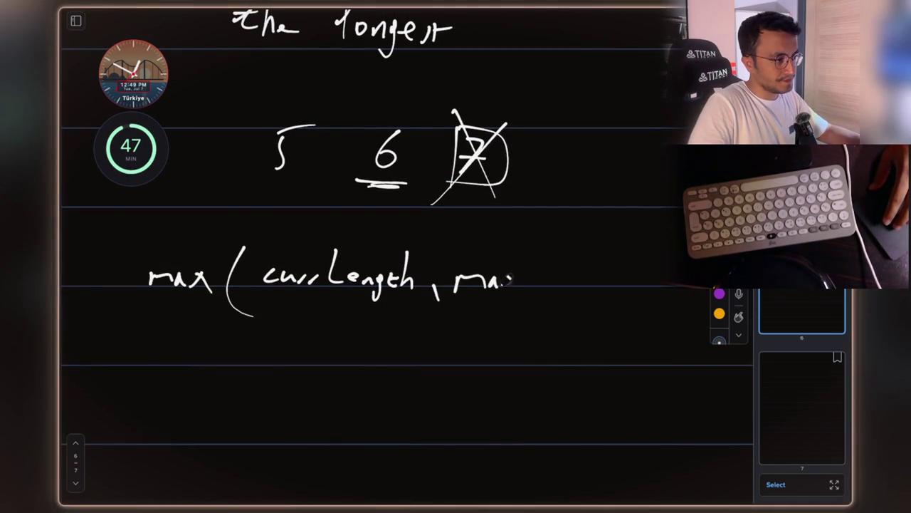
mouse_move(534, 246)
left_mouse_down()
mouse_move(547, 290)
mouse_move(621, 285)
left_mouse_up()
left_click_drag(627, 240, 633, 303)
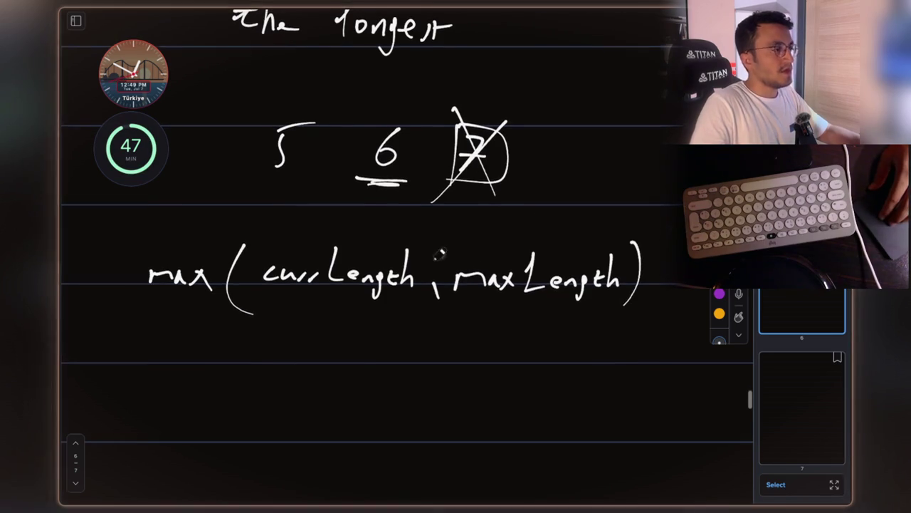
scroll(427, 285, "up", 2)
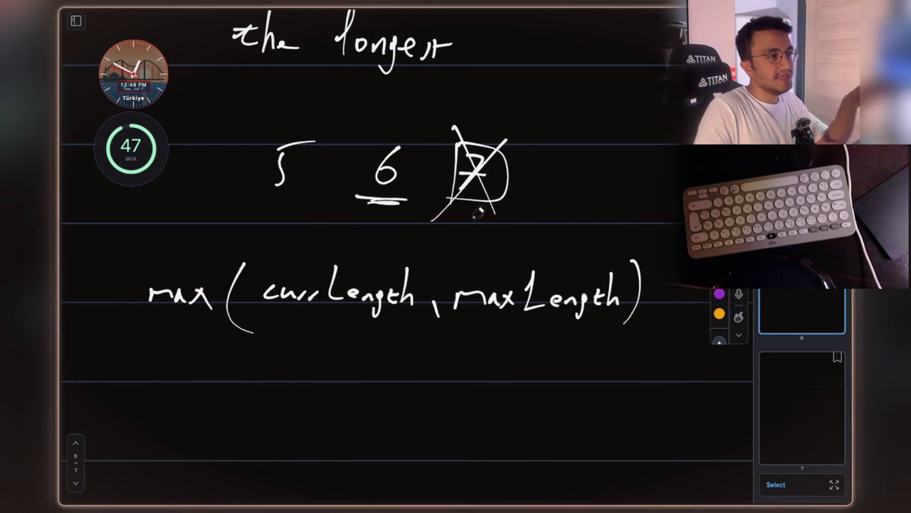
left_click_drag(456, 203, 476, 131)
- Arrow the 6 to the crossed-out 7, write 'reset currLength' beside it, and underline currLength
mouse_move(411, 128)
left_mouse_down()
mouse_move(488, 99)
mouse_move(486, 123)
left_mouse_up()
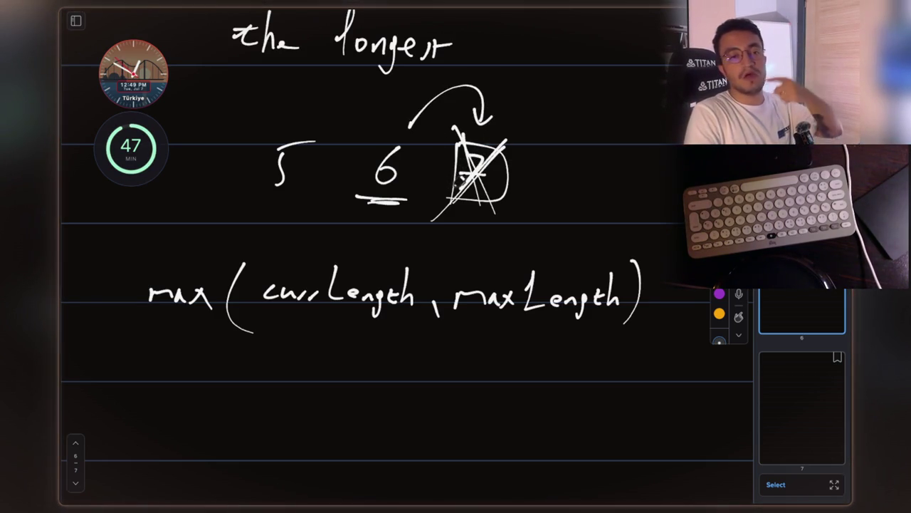
mouse_move(547, 166)
left_mouse_down()
mouse_move(575, 178)
mouse_move(647, 166)
left_mouse_up()
mouse_move(640, 158)
left_mouse_down()
mouse_move(639, 175)
mouse_move(649, 161)
left_mouse_up()
left_click_drag(265, 312, 381, 329)
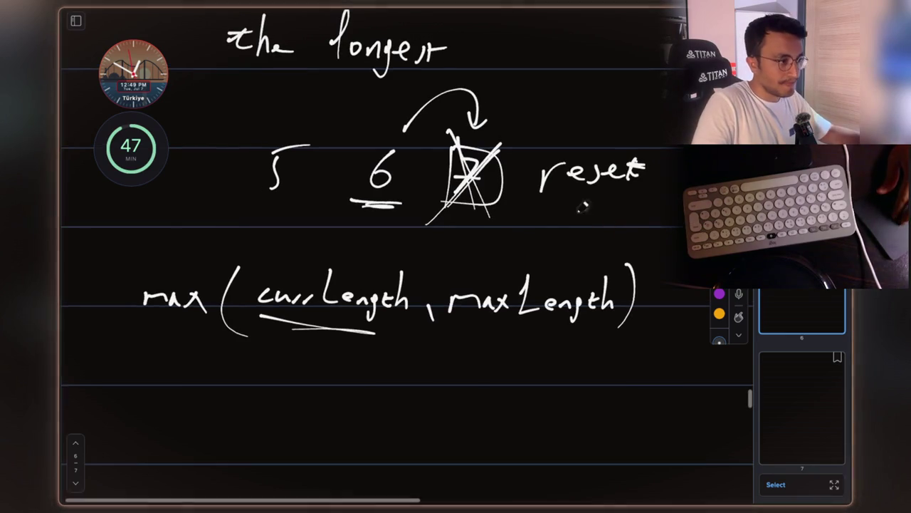
mouse_move(531, 208)
left_mouse_down()
mouse_move(558, 216)
mouse_move(610, 207)
mouse_move(647, 218)
mouse_move(661, 207)
mouse_move(664, 229)
left_mouse_up()
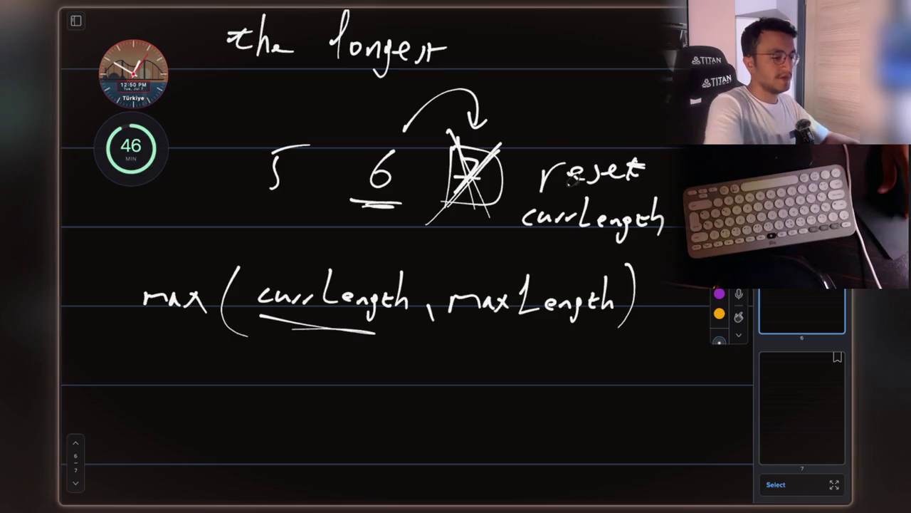
key("Escape")
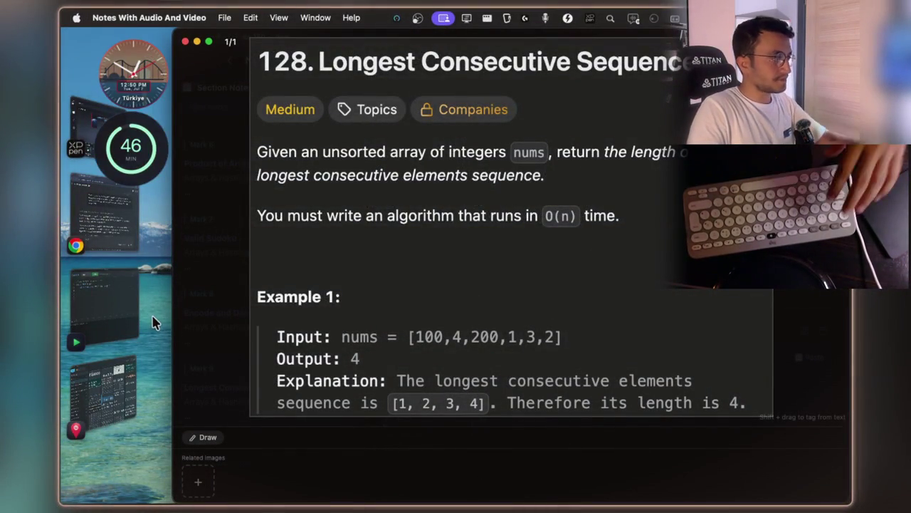
- In QuickRun, add a 'void func(int[] arr){' method after main
left_click(126, 310)
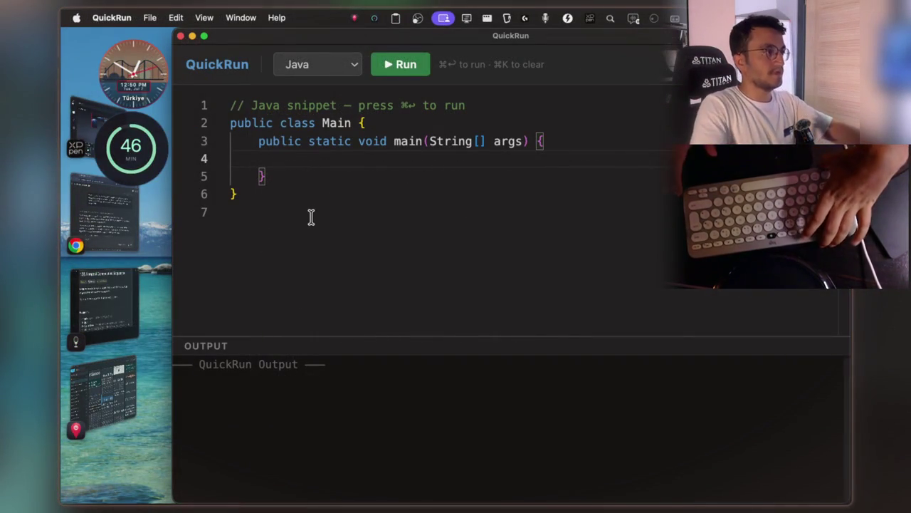
left_click(323, 177)
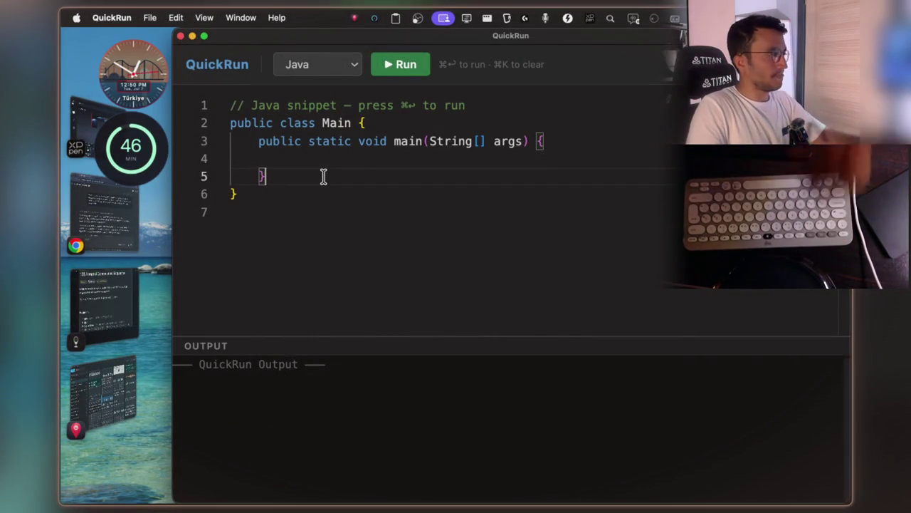
key("Return")
key("super+Tab")
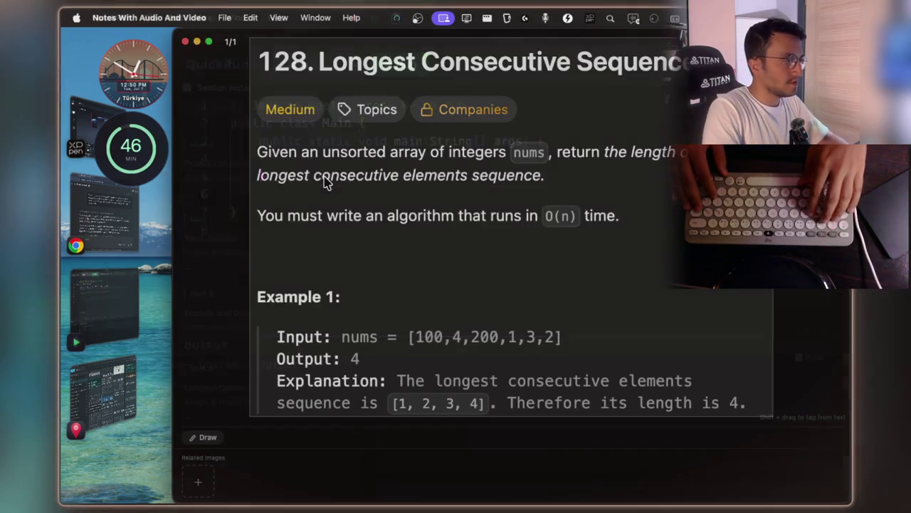
key("super+Tab")
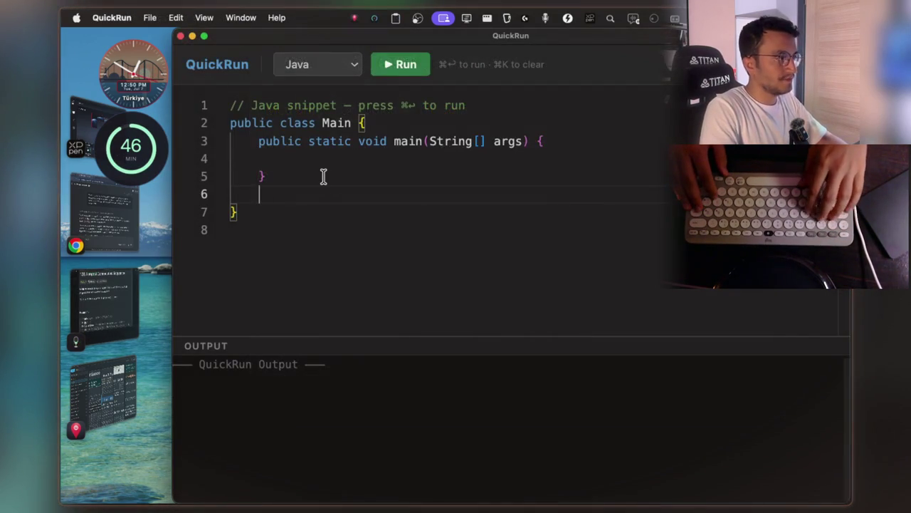
type("void ")
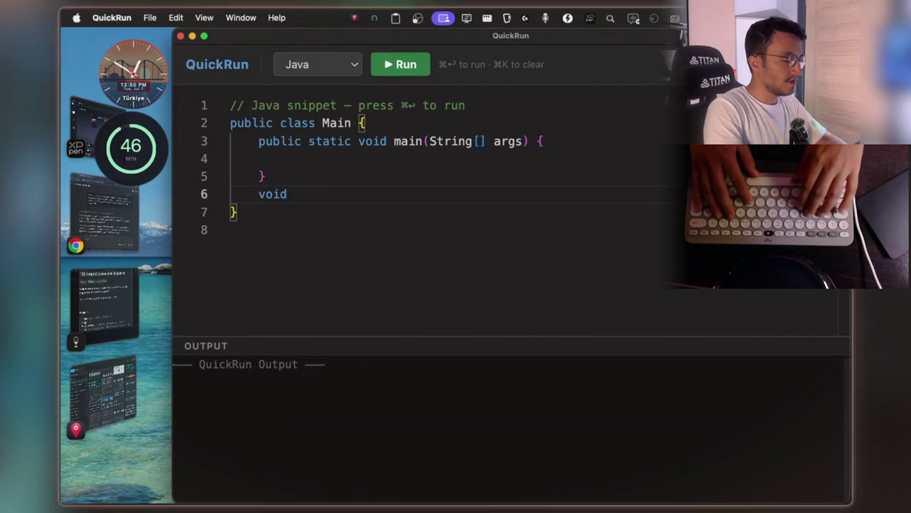
type("func")
type("(int[]")
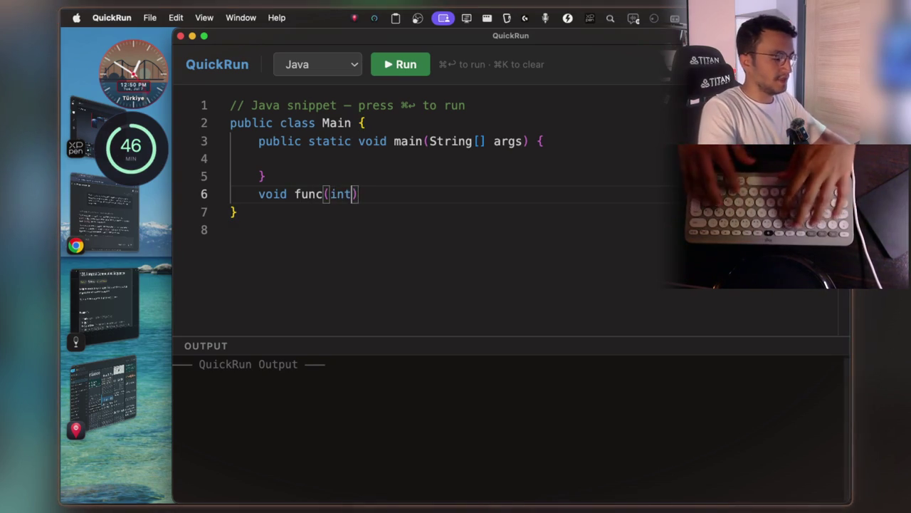
type(" arr")
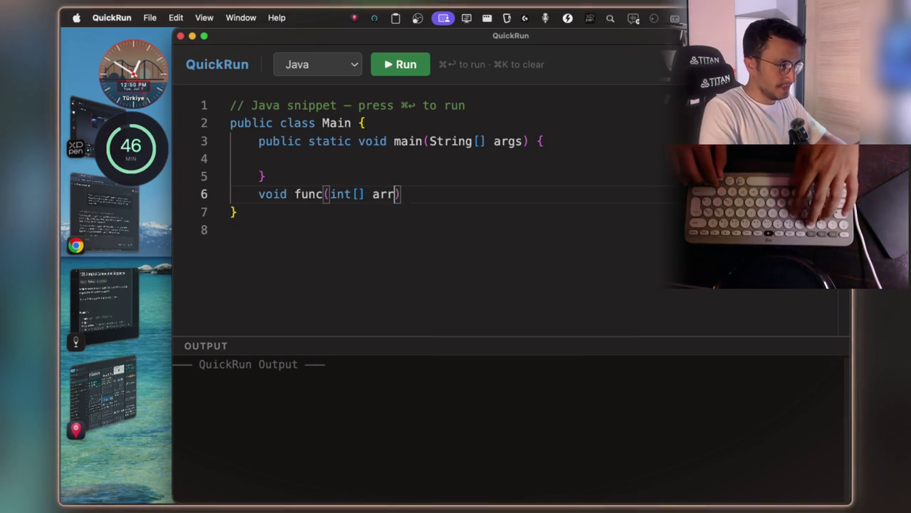
type("){")
key("Return")
key("Return")
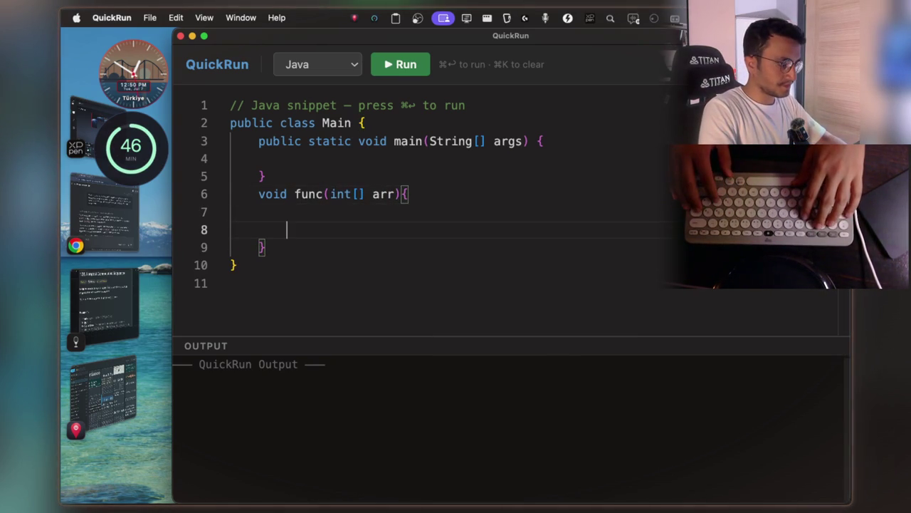
- Declare int currLength=0; inside func, followed by int maxLength=0;
type("int curr")
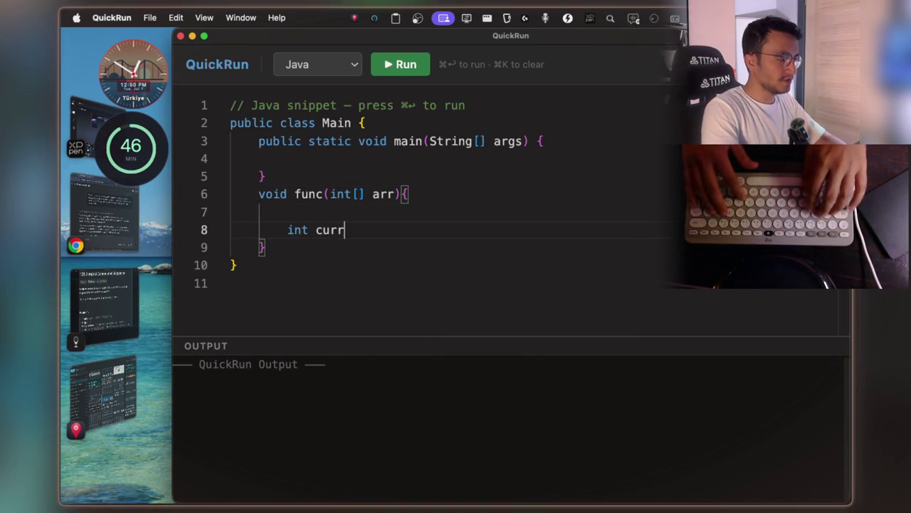
type("NGHT")
key("BackSpace")
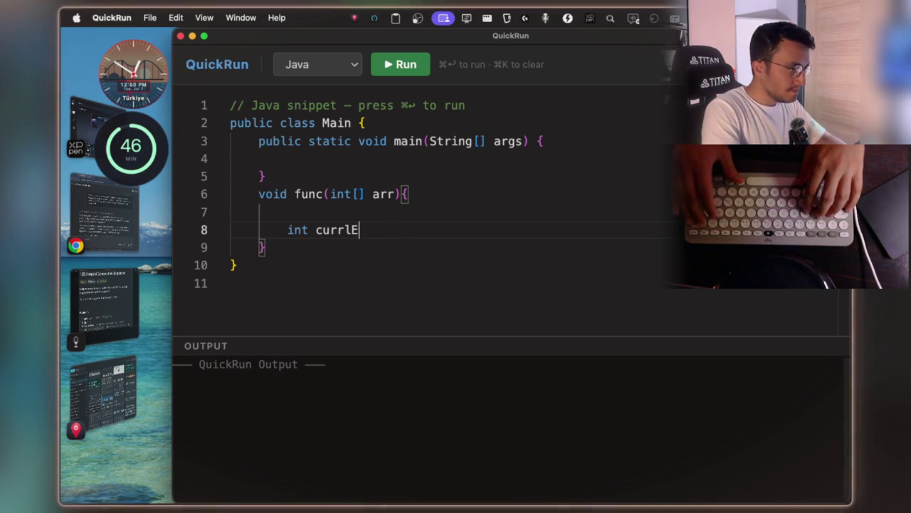
type("Le")
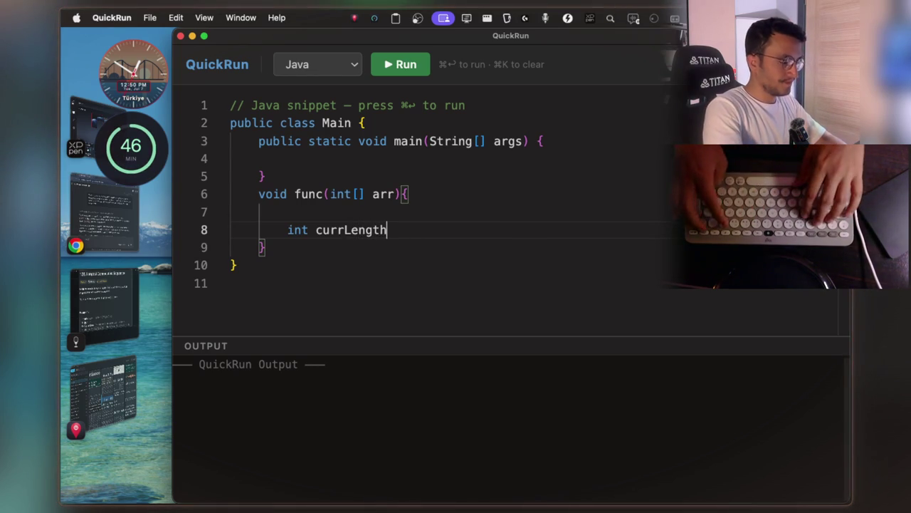
type(";")
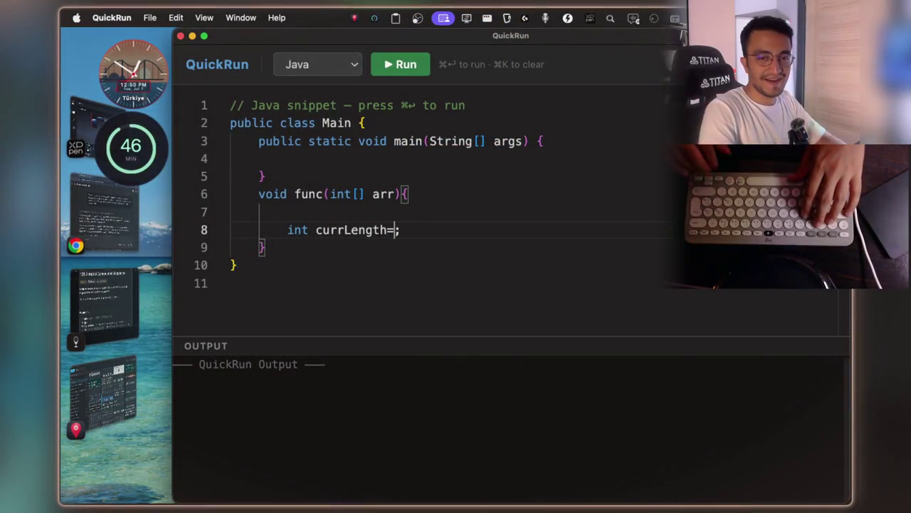
type("0")
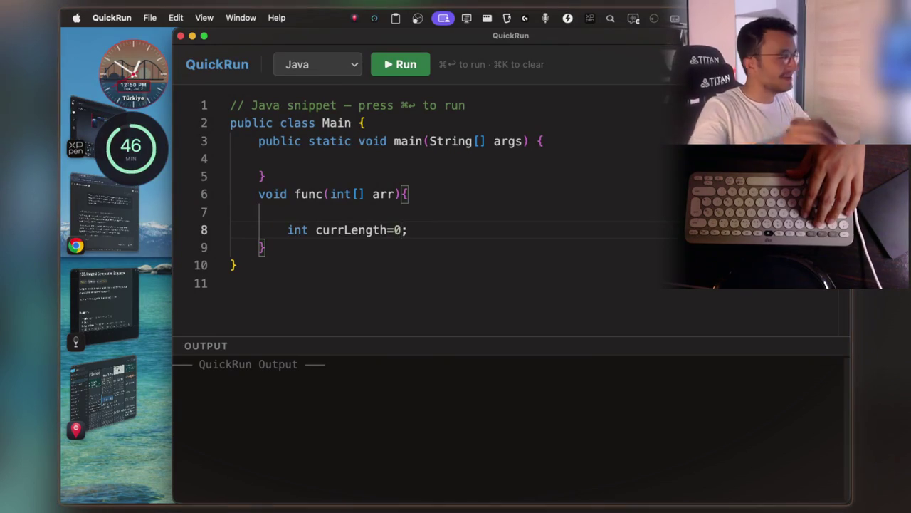
key("Right")
key("Return")
type("int")
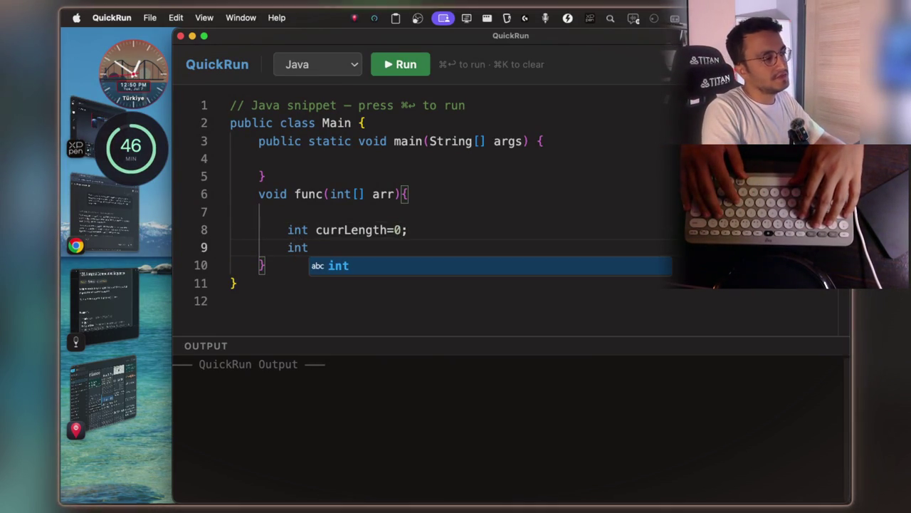
type(" maxLength")
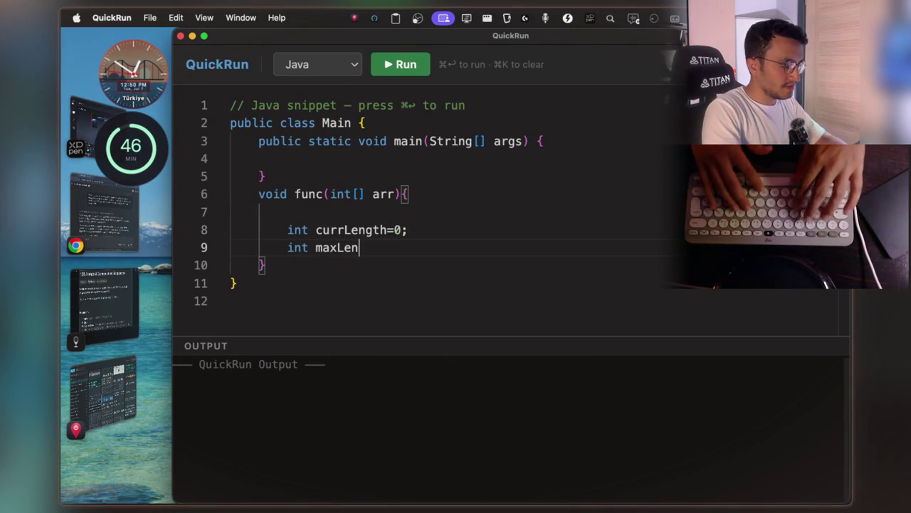
type("=")
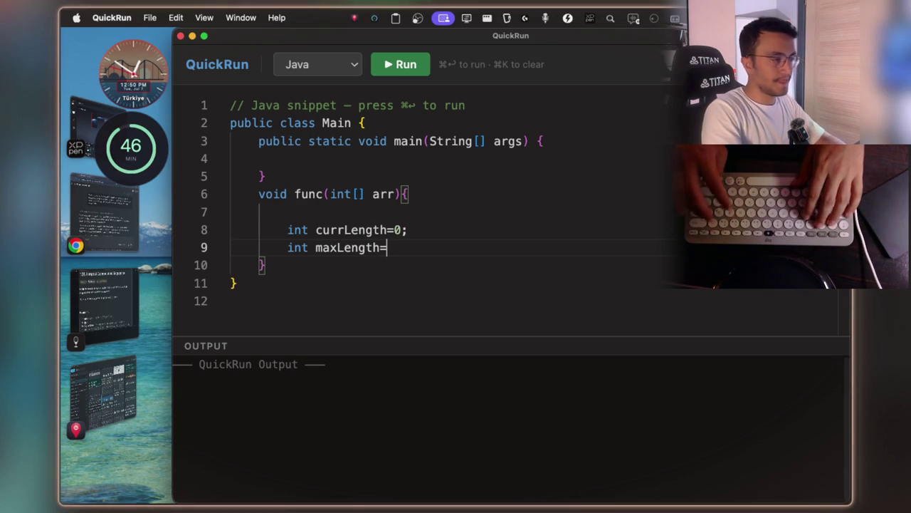
type("0;")
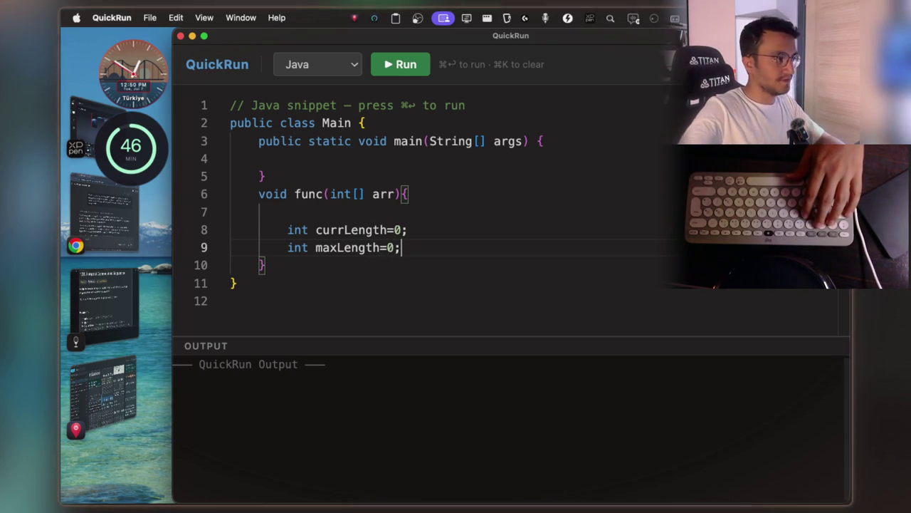
- Add an empty for(){ } loop below the declarations with a '//create freq table' comment above it
key("Return")
key("Return")
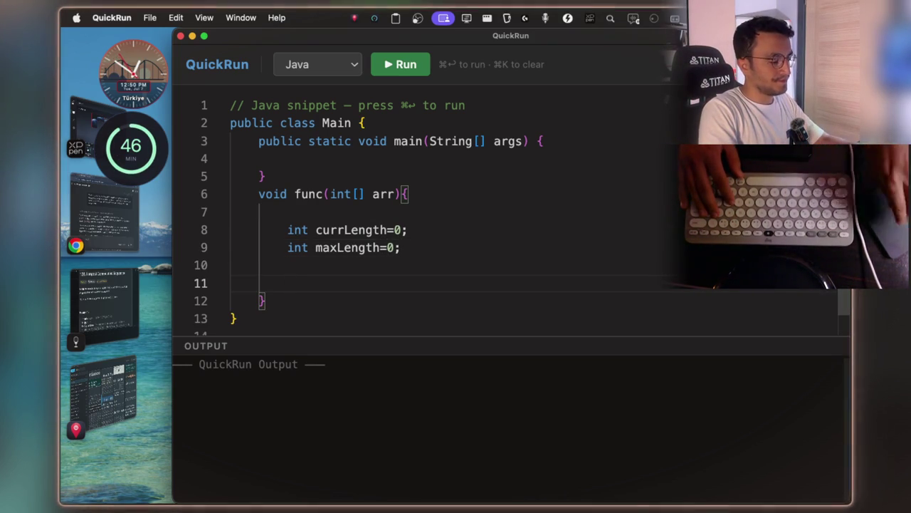
type("for(){")
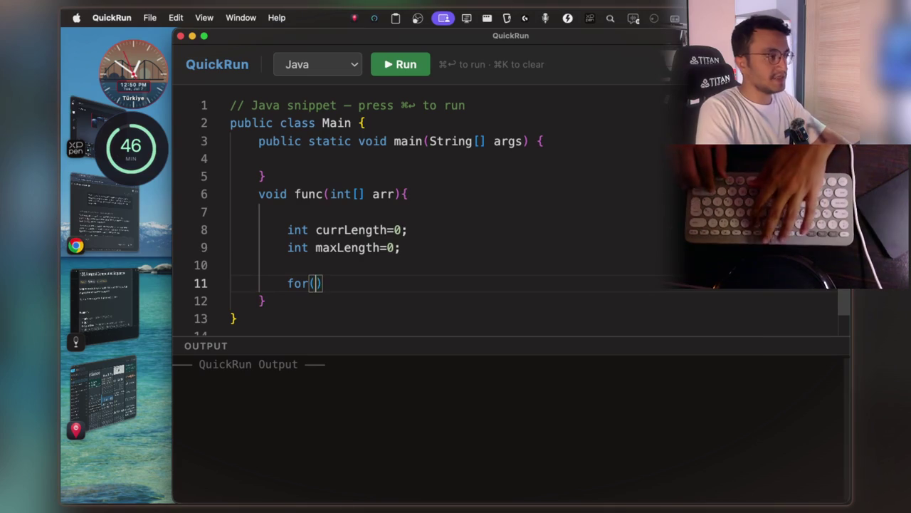
key("Return")
key("Up")
key("Up")
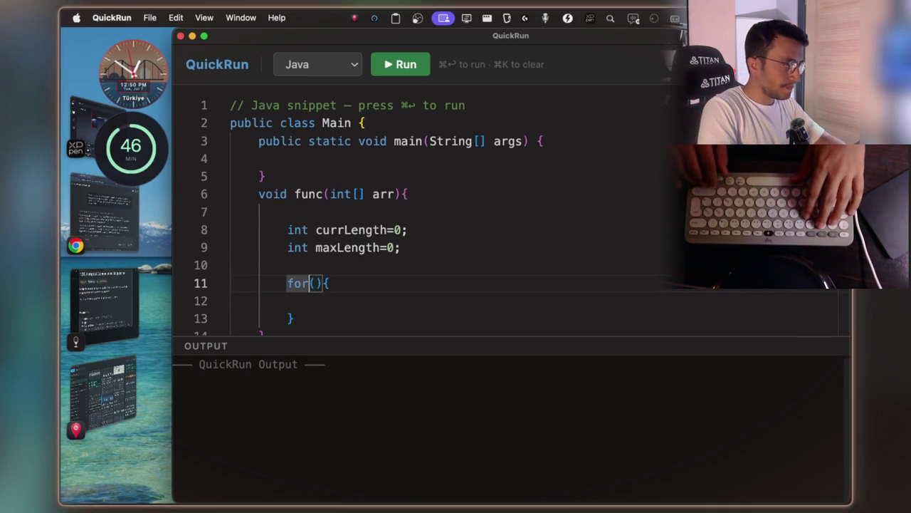
type("//create")
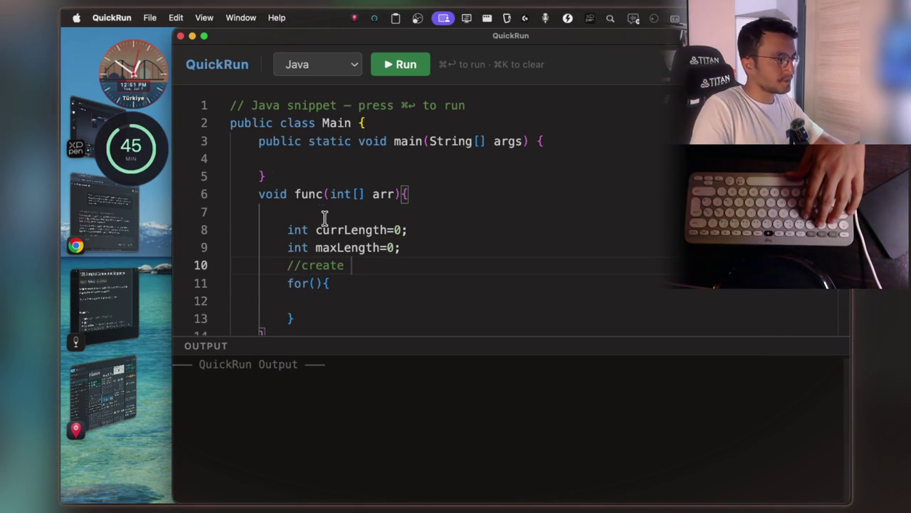
scroll(319, 211, "down", 3)
type("freq table")
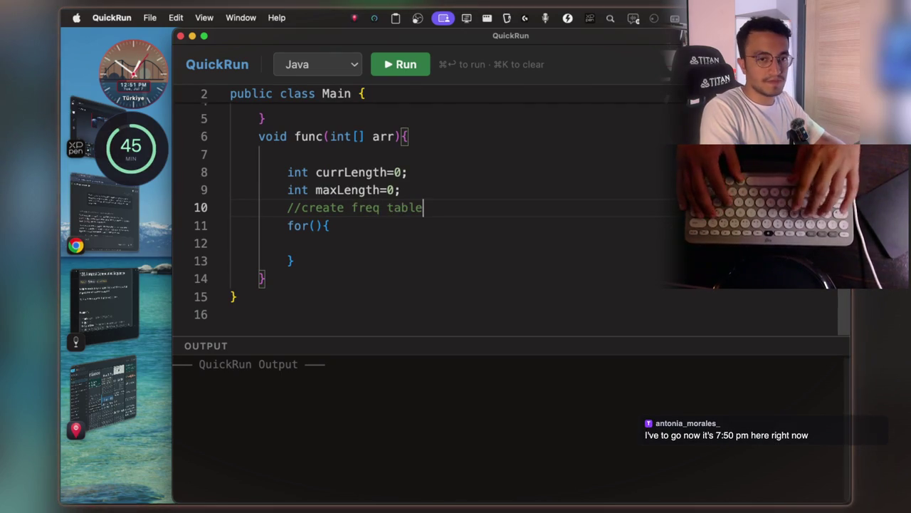
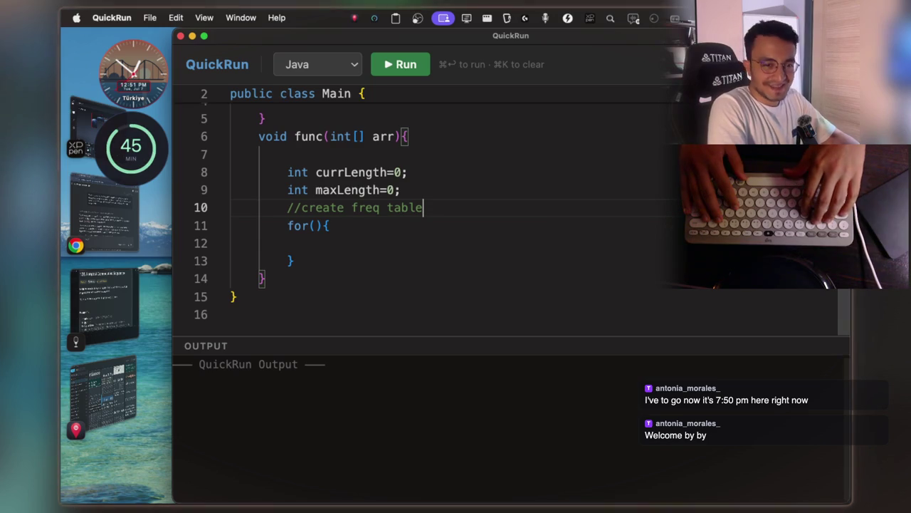
- Declare Map<Integer,Integer> map = new HashMap<>(); on a new line below the maxLength line
key("Up")
key("Down")
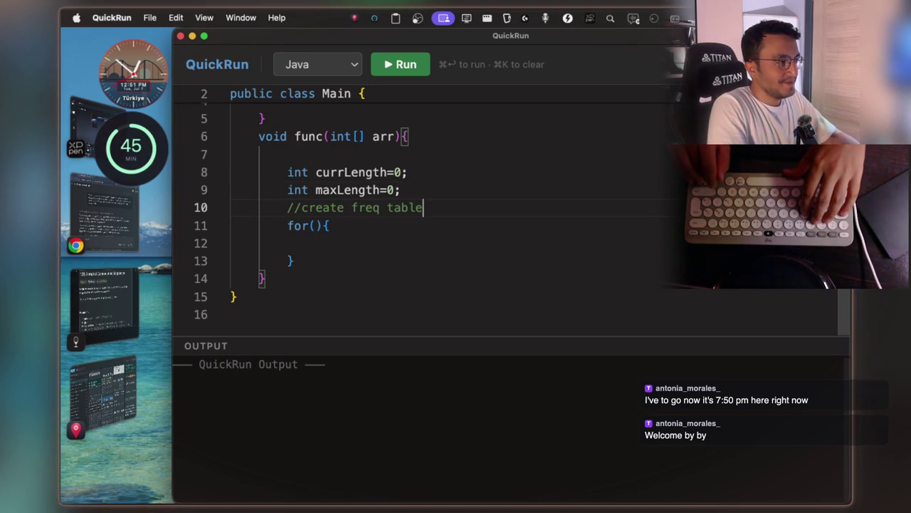
key("Up")
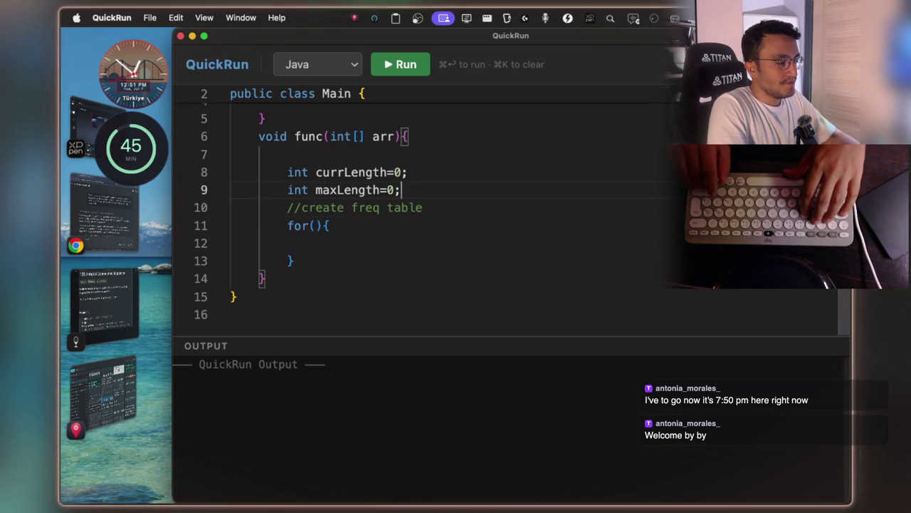
key("Return")
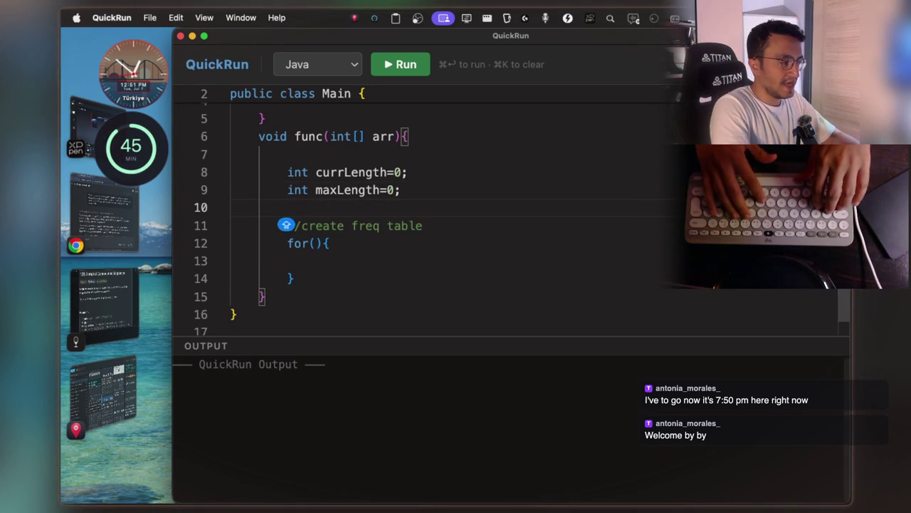
type("Map<")
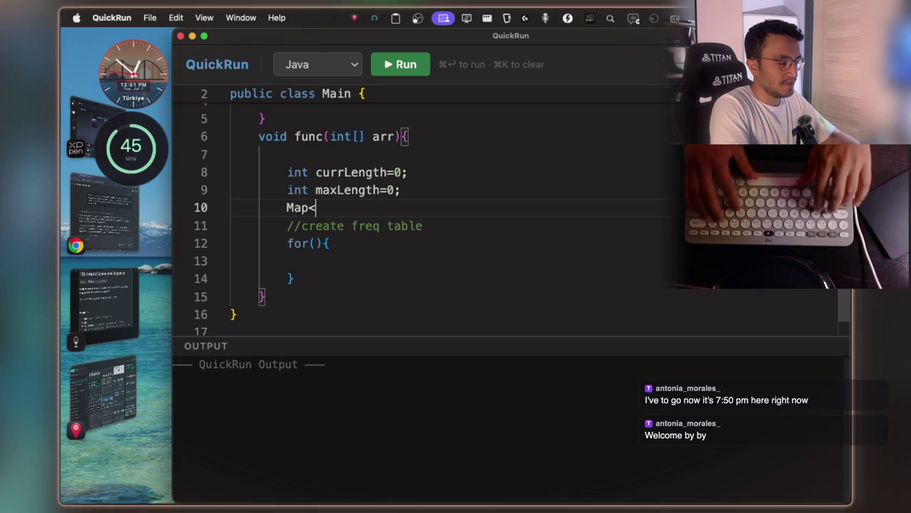
type("EGE")
key("BackSpace")
key("BackSpace")
key("BackSpace")
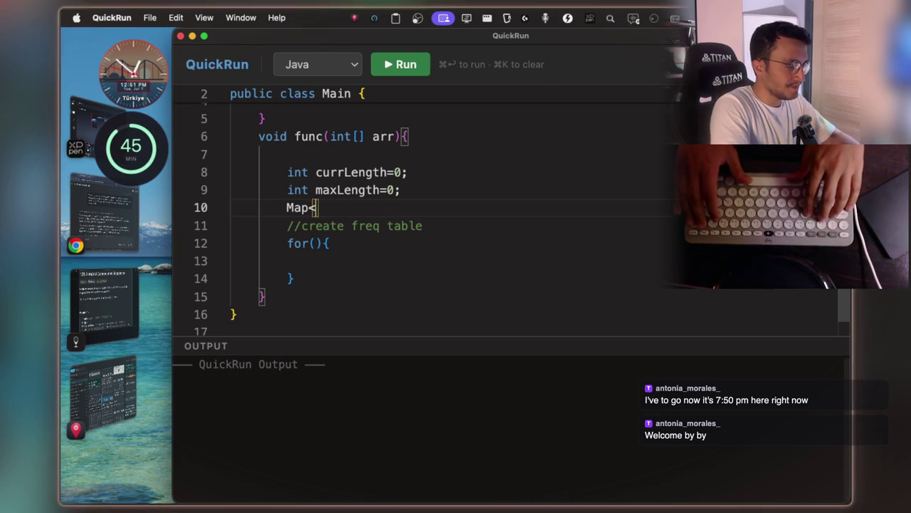
type("Integer,Integer> ma")
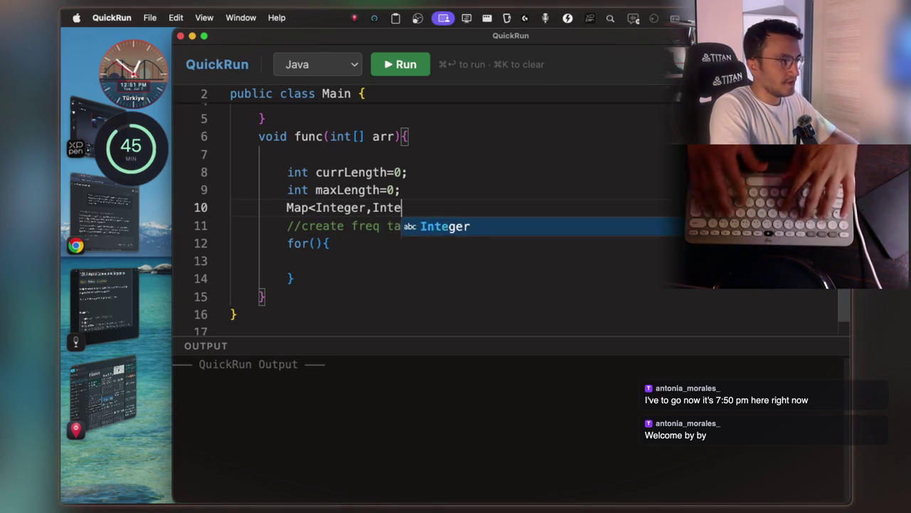
type("p = ")
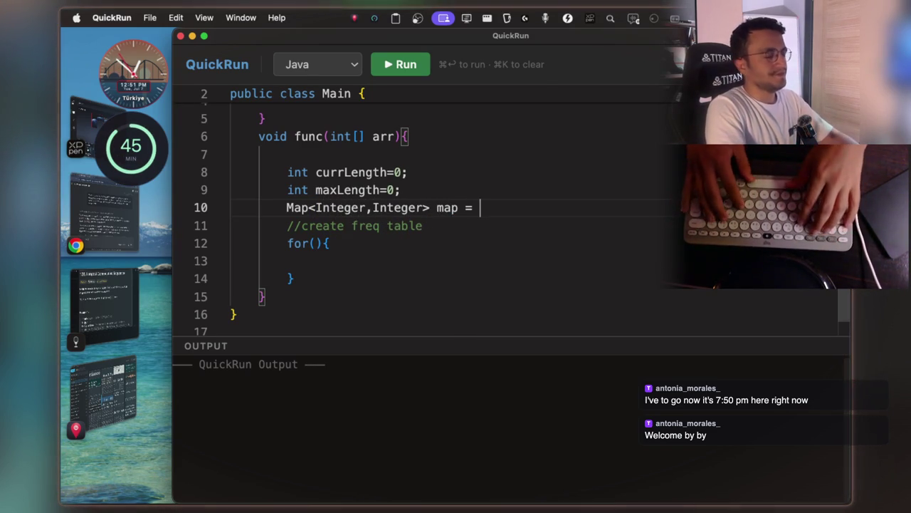
type("new Hash")
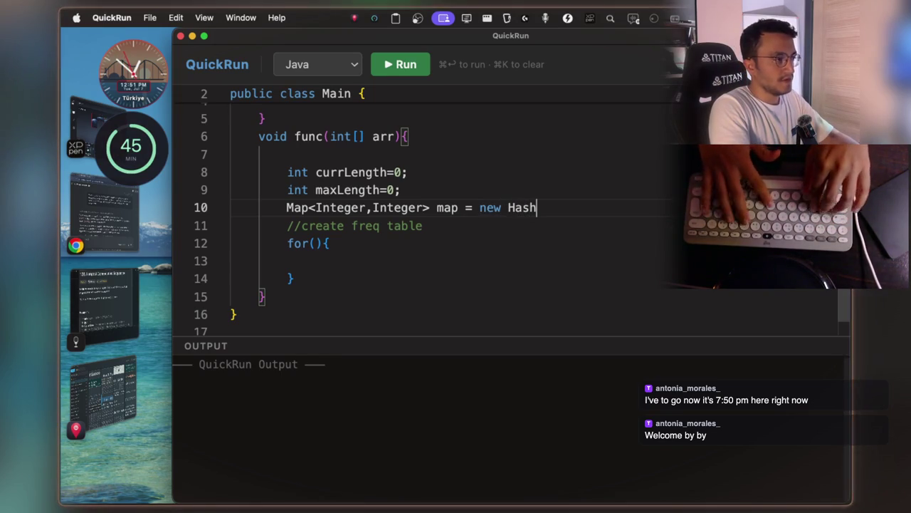
type("Map<")
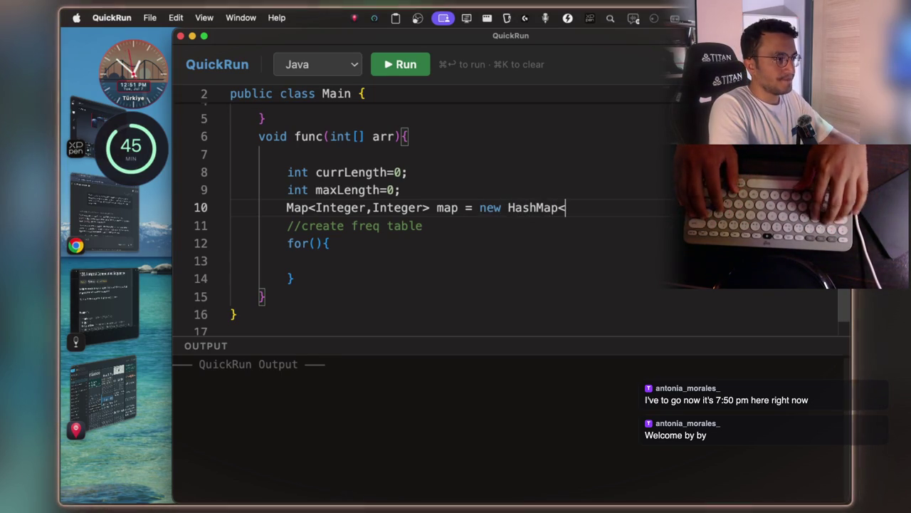
type(">")
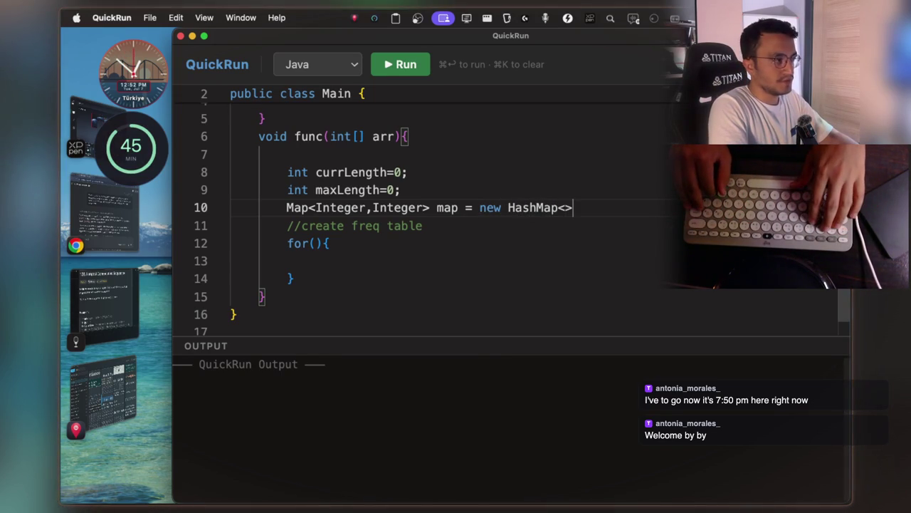
type("();")
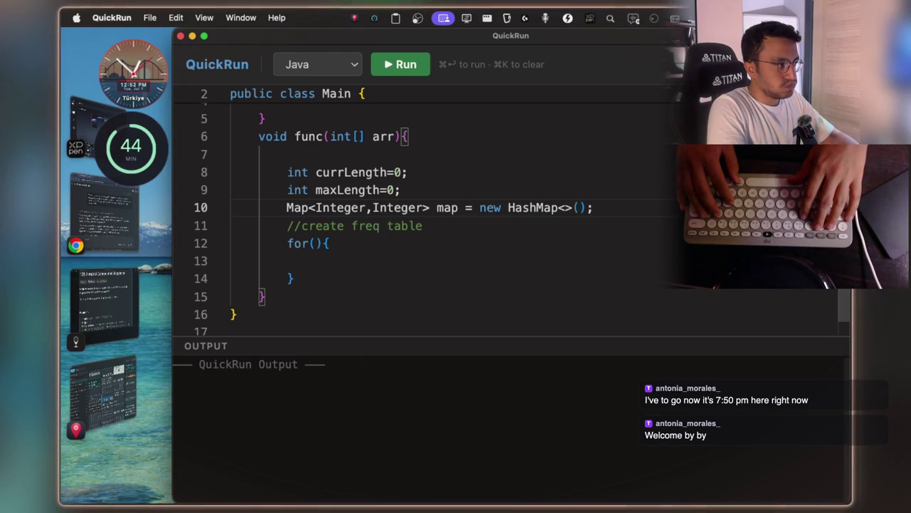
key("Down")
key("Down")
key("Down")
- Begin a map.put( call inside the empty for-loop body and bring up the notes app
type("map.")
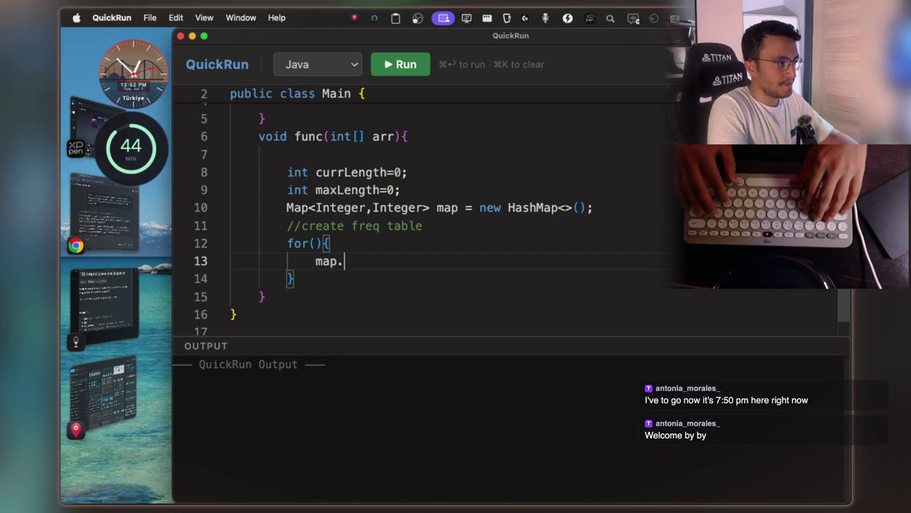
type("put(")
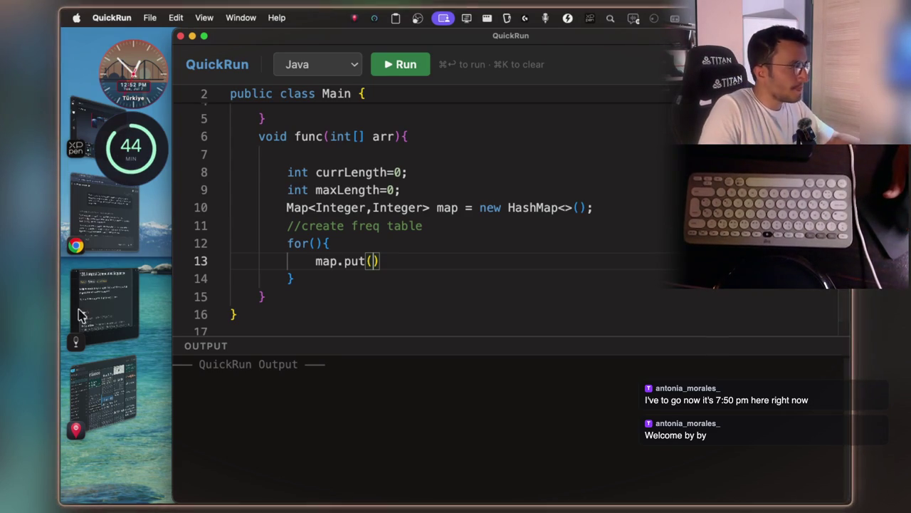
left_click(97, 323)
- Expand the Echo review section, browse all its cards and open the first card's details
left_click(523, 261)
scroll(541, 228, "up", 5)
left_click(458, 242)
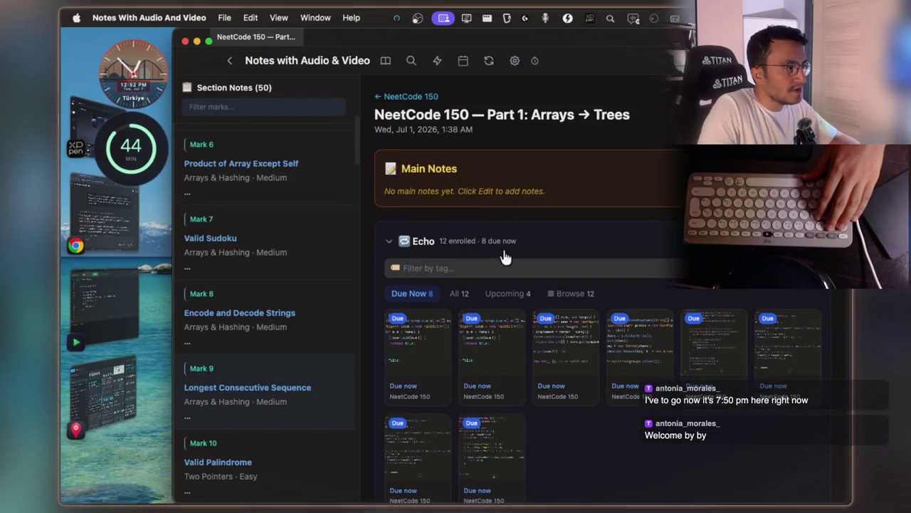
left_click(566, 301)
left_click(443, 342)
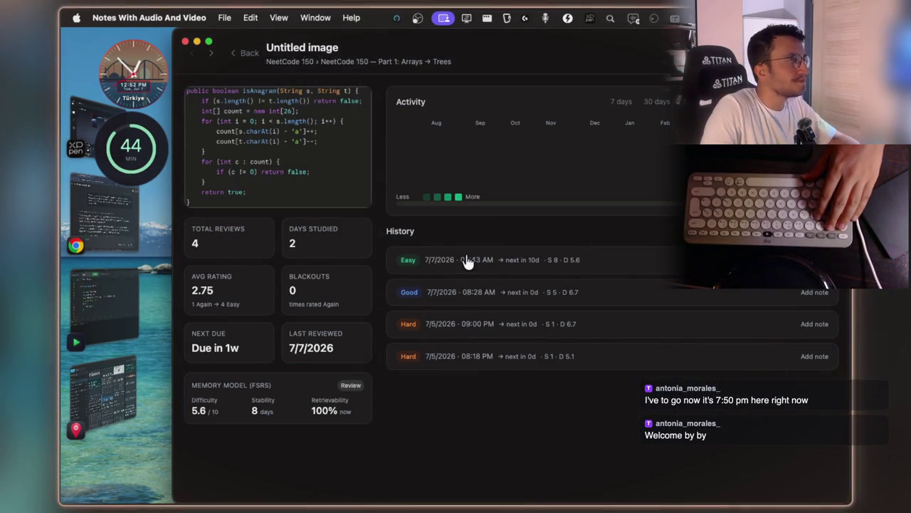
- Step through the twoSum, containsDuplicate, productExceptSelf and isAnagram cards, then return to the Part 1 page
key("Down")
key("Down")
key("Down")
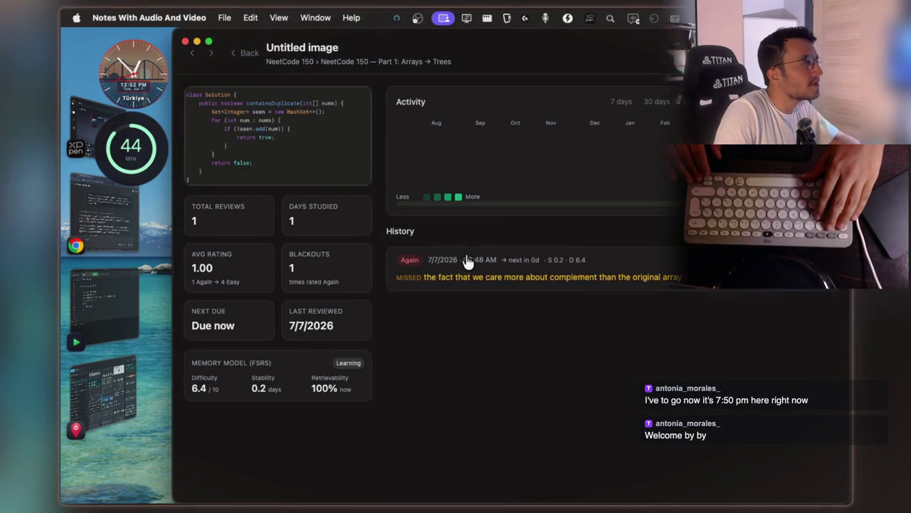
key("Down")
key("Down")
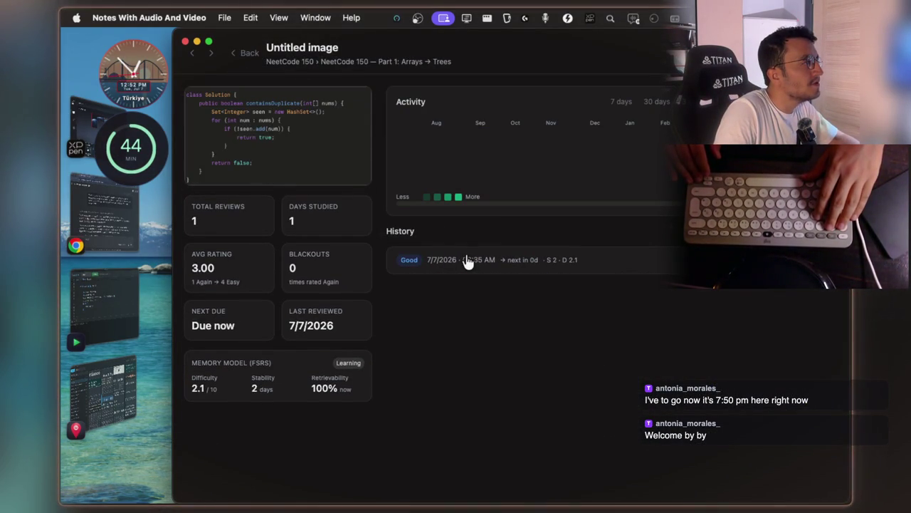
key("Down")
key("Down")
key("Down")
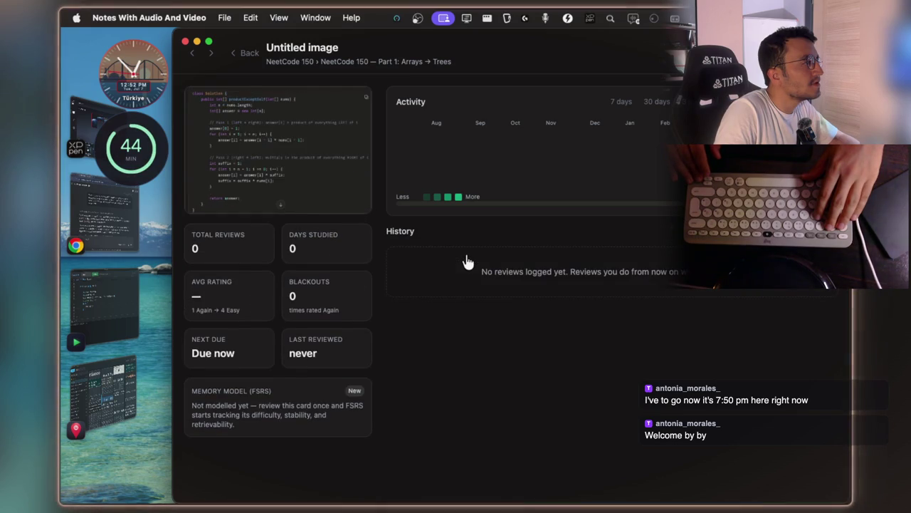
key("Down")
key("Down")
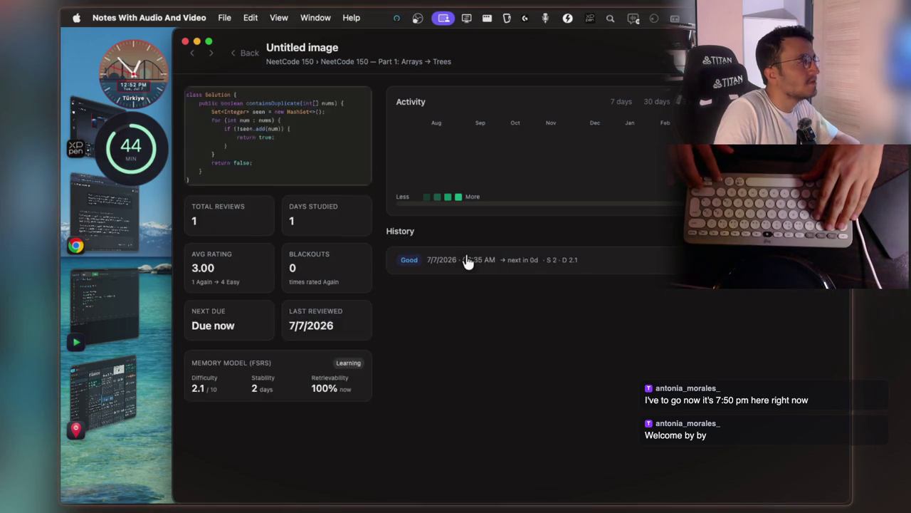
key("Down")
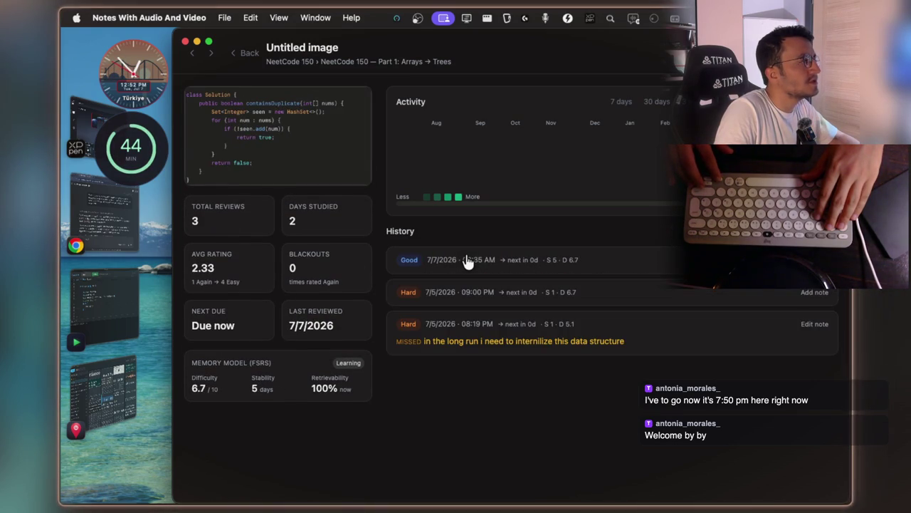
key("Up")
key("Down")
key("3")
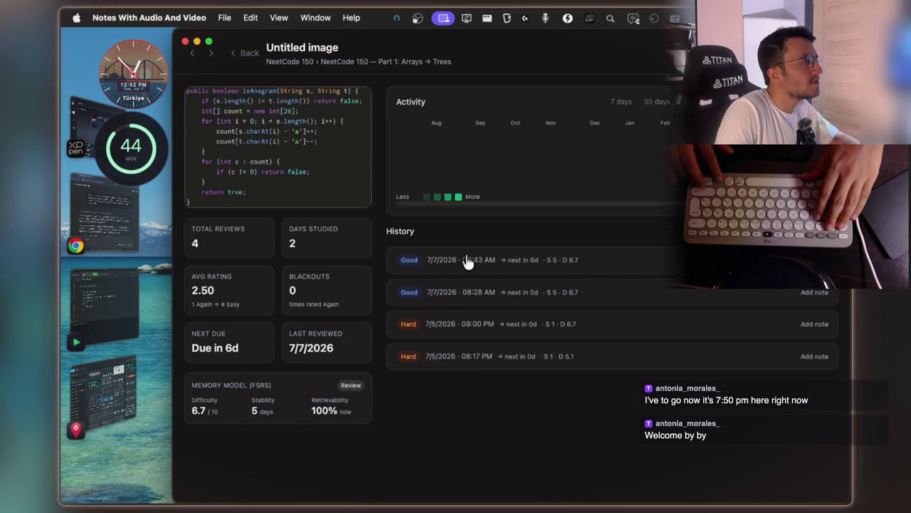
key("4")
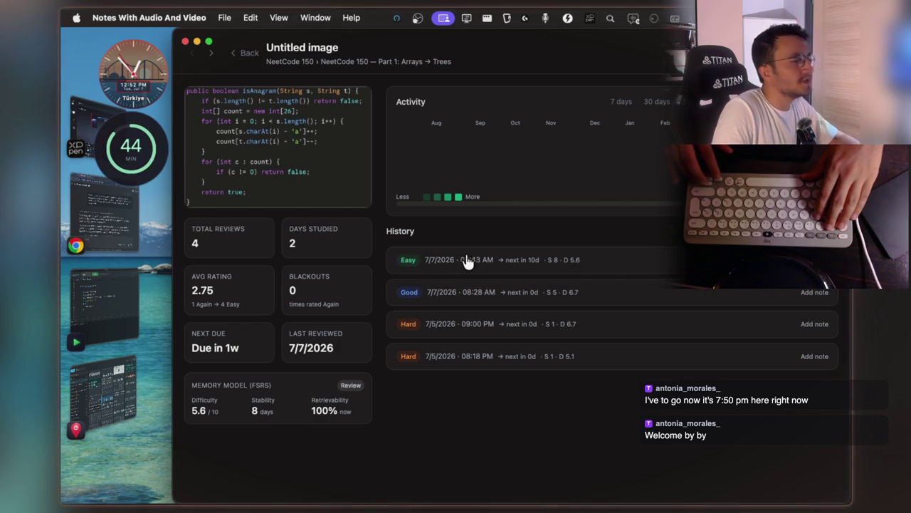
key("Down")
key("Up")
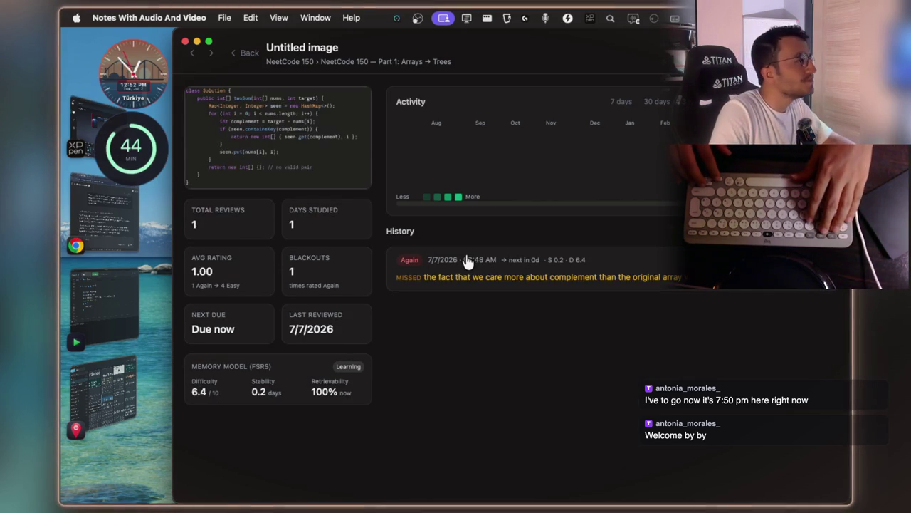
key("Down")
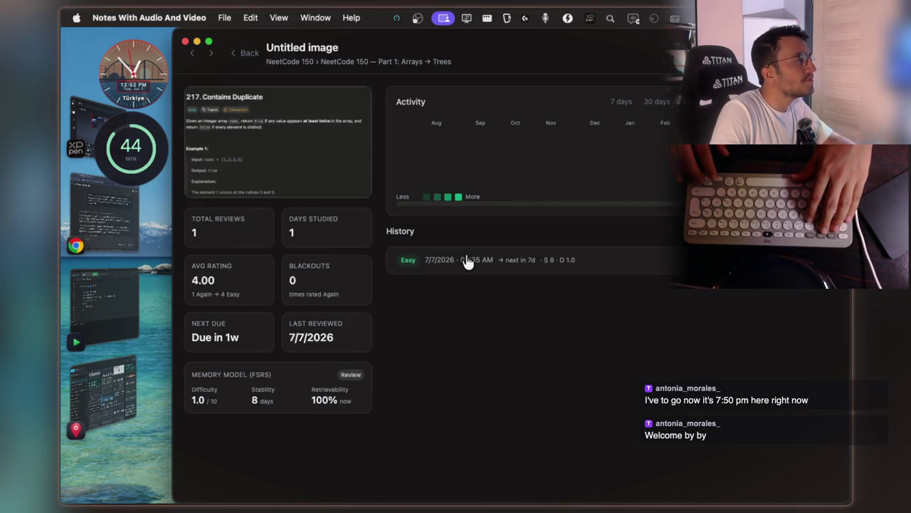
key("Down")
key("Down")
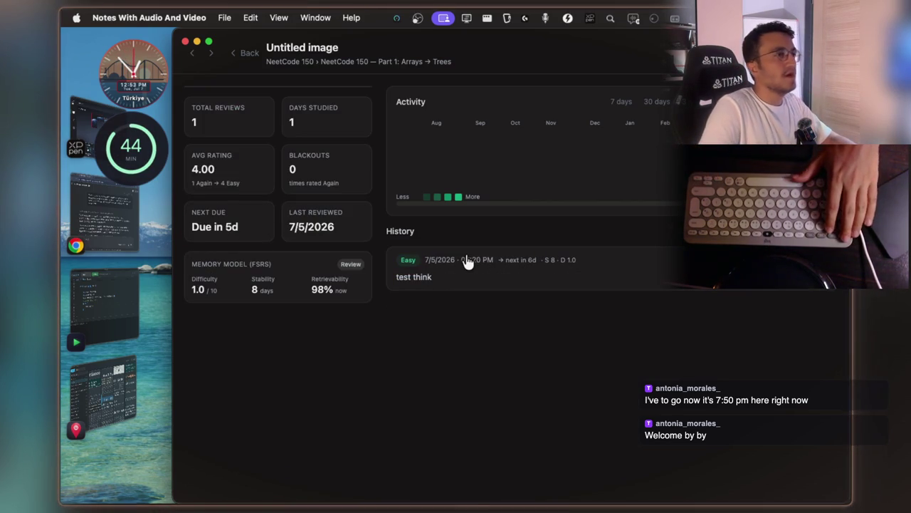
left_click(246, 54)
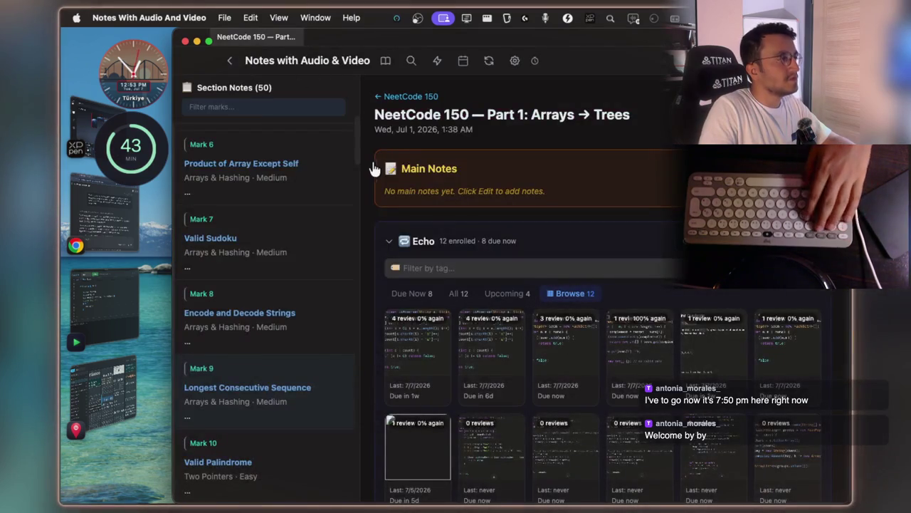
- List the whole Echo deck, view the topKFrequent card's history, then return to QuickRun
left_click(489, 60)
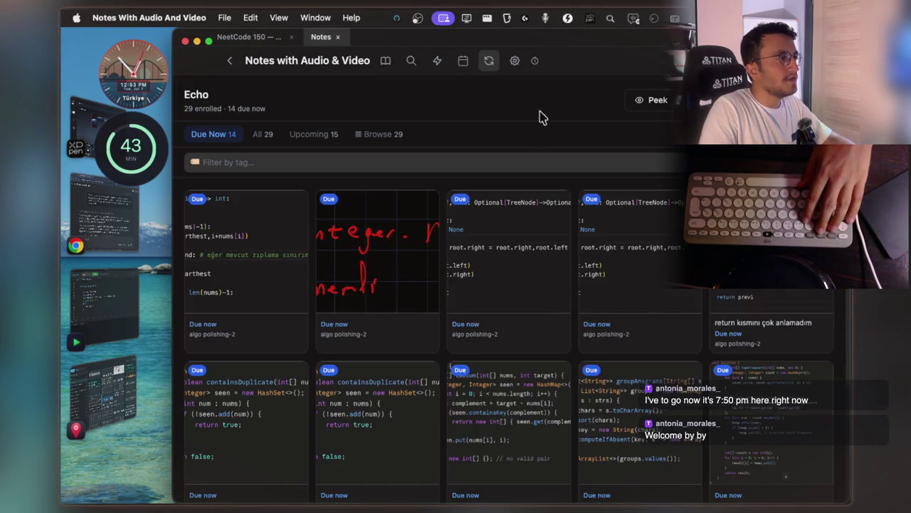
left_click(366, 135)
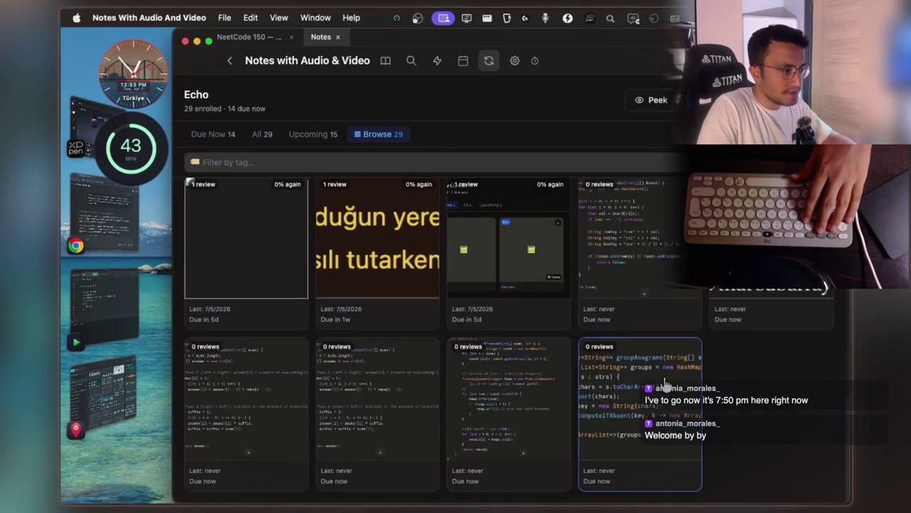
left_click(539, 382)
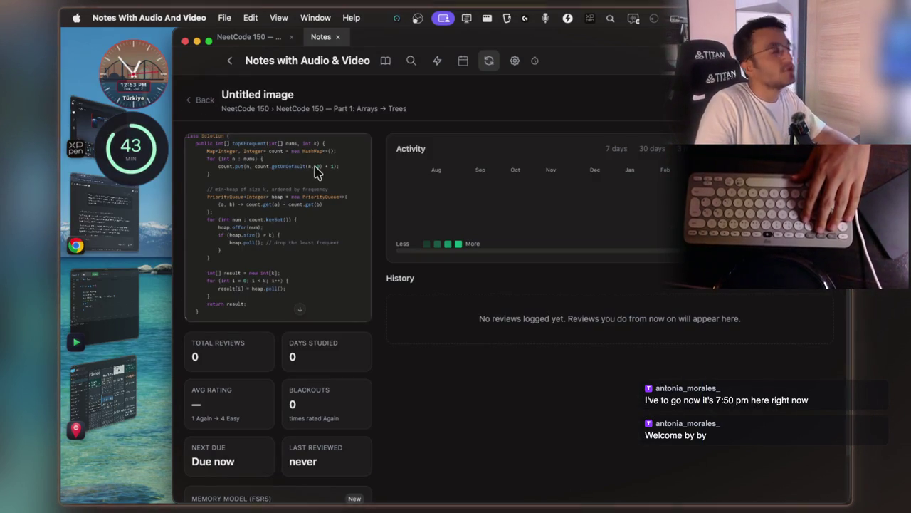
left_click(116, 307)
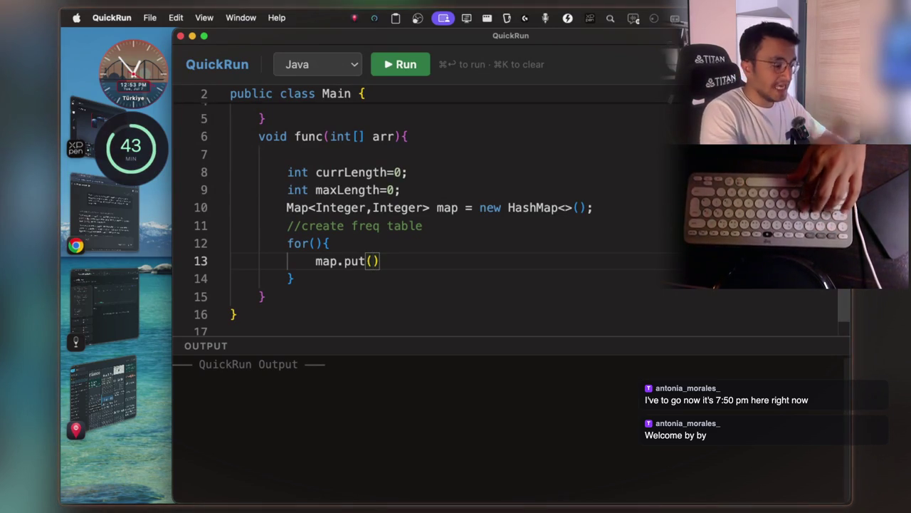
- Loop i from 0 to arr.length, putting map.getOrDefault(arr[i],0)+1 for each arr[i]
type("arr[")
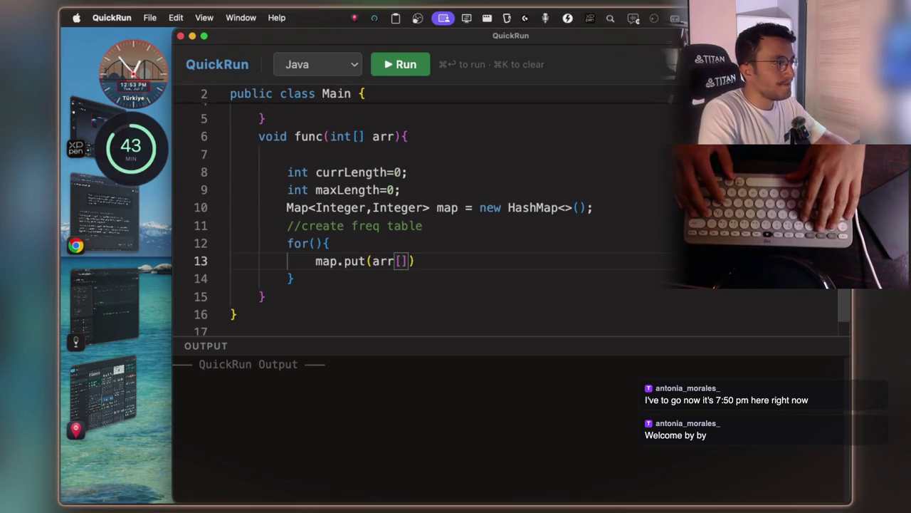
type("i")
key("Down")
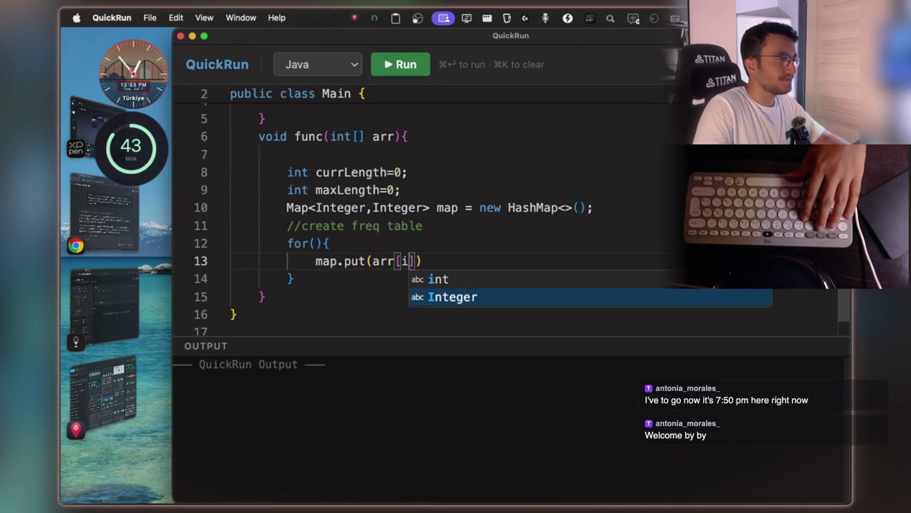
left_click(313, 242)
type("int i=")
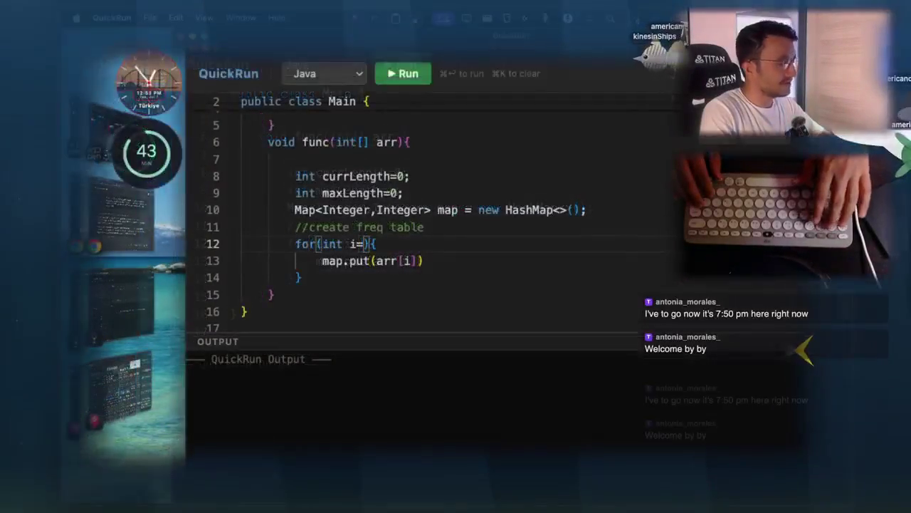
type("0;i<")
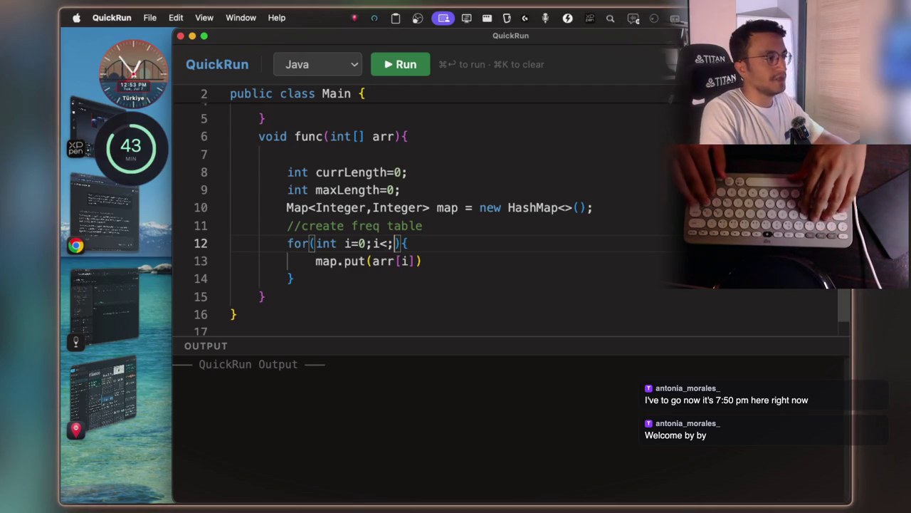
type("arr.length")
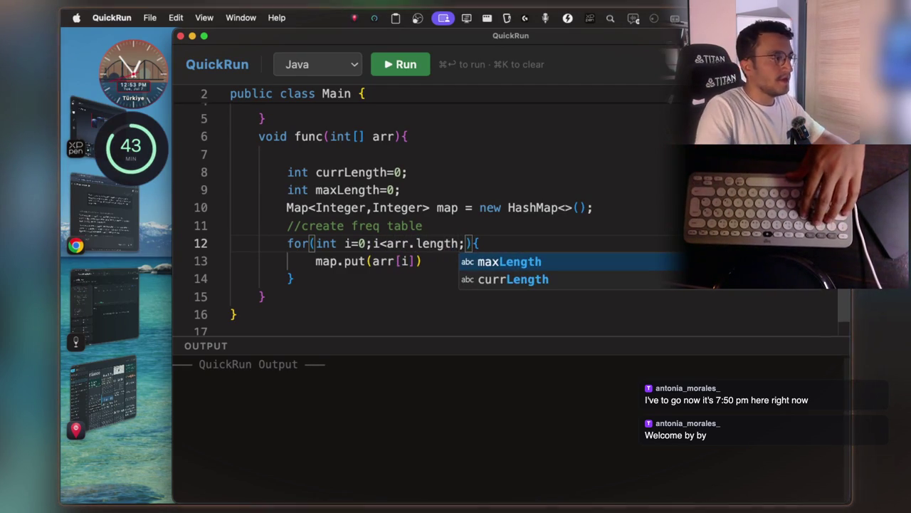
type("]")
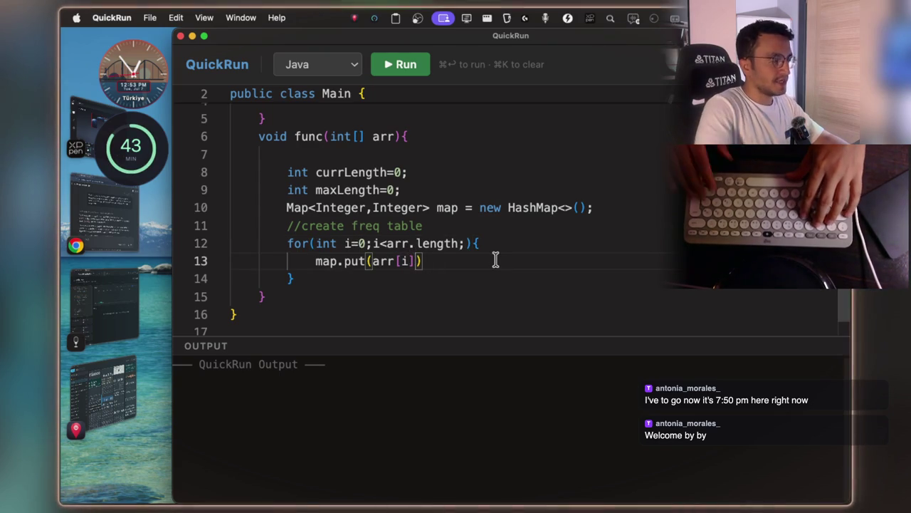
type(",")
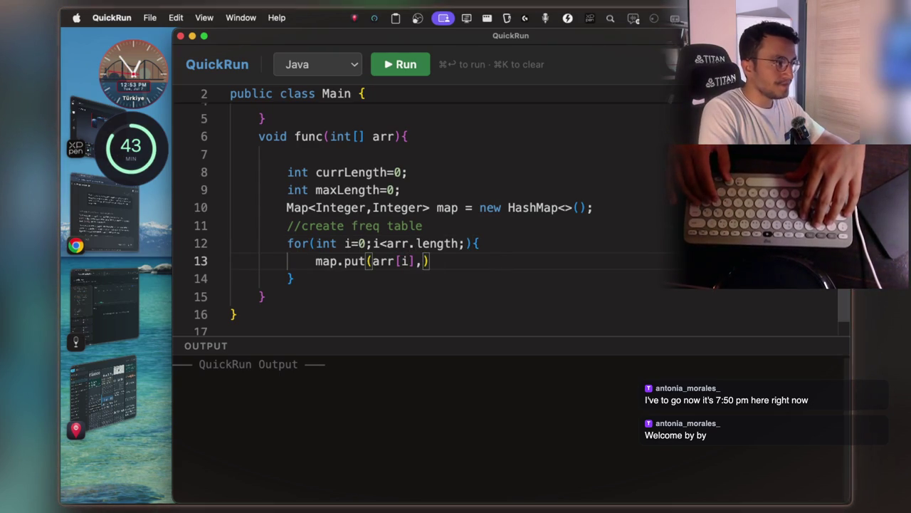
type("map.get")
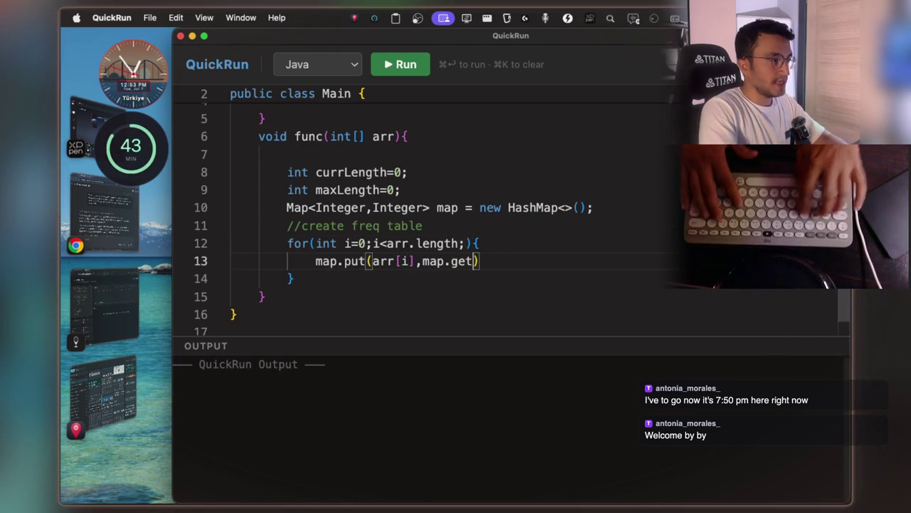
type("OrDefault")
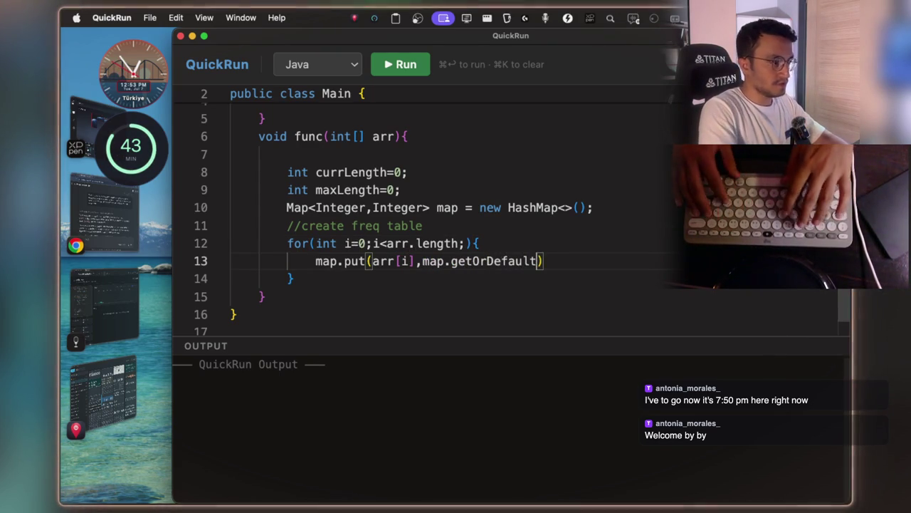
type("(")
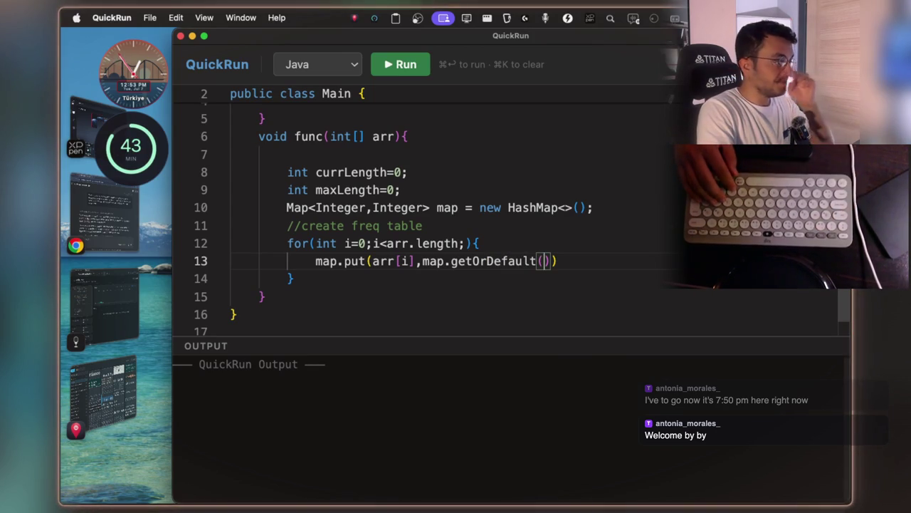
type("arr[")
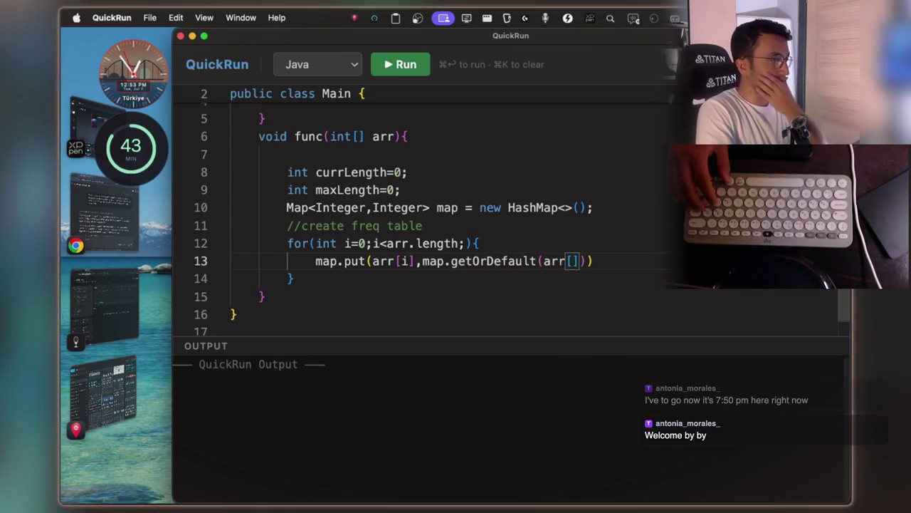
type("i")
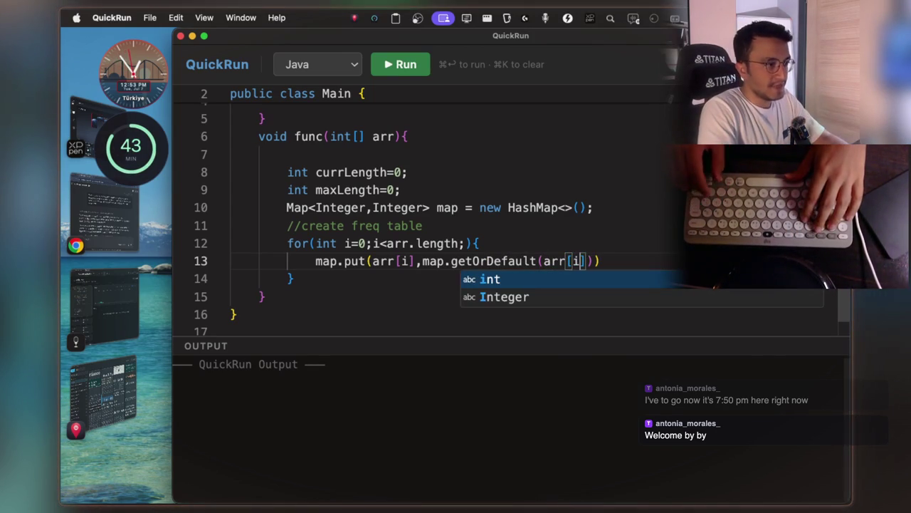
type("]")
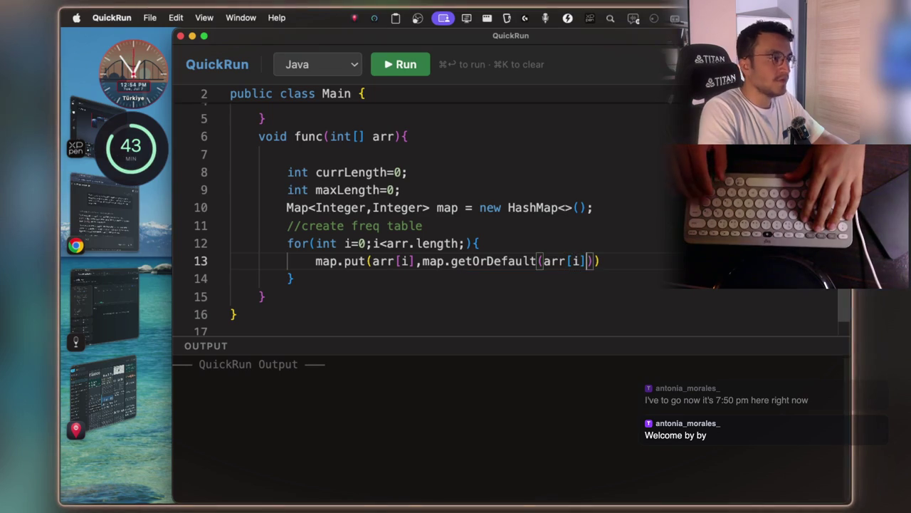
type("0")
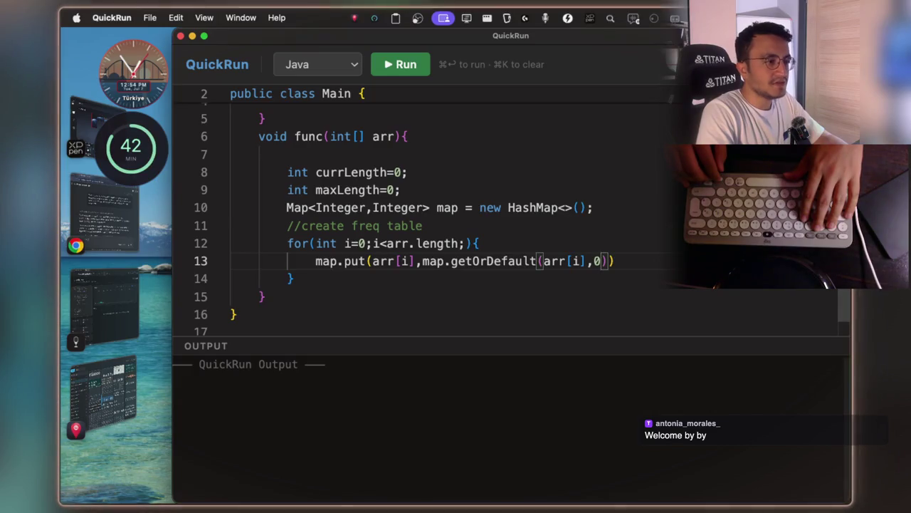
type(")")
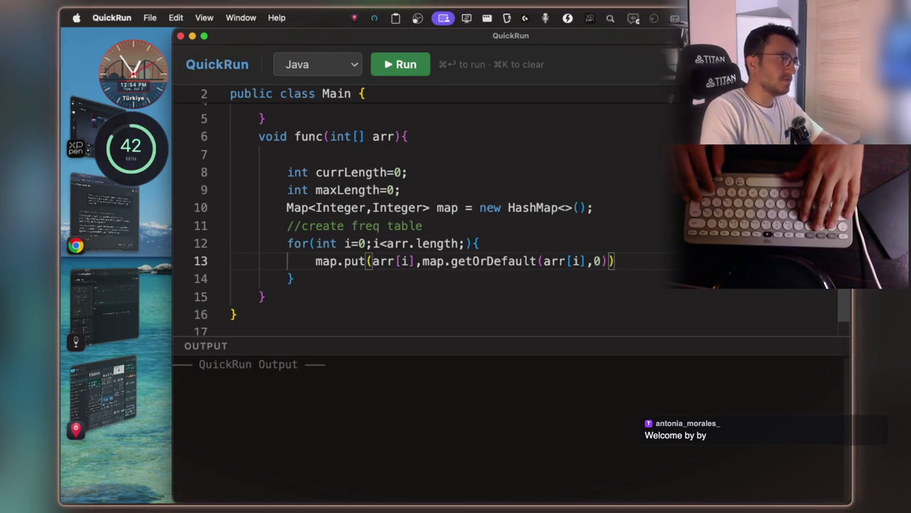
type("+")
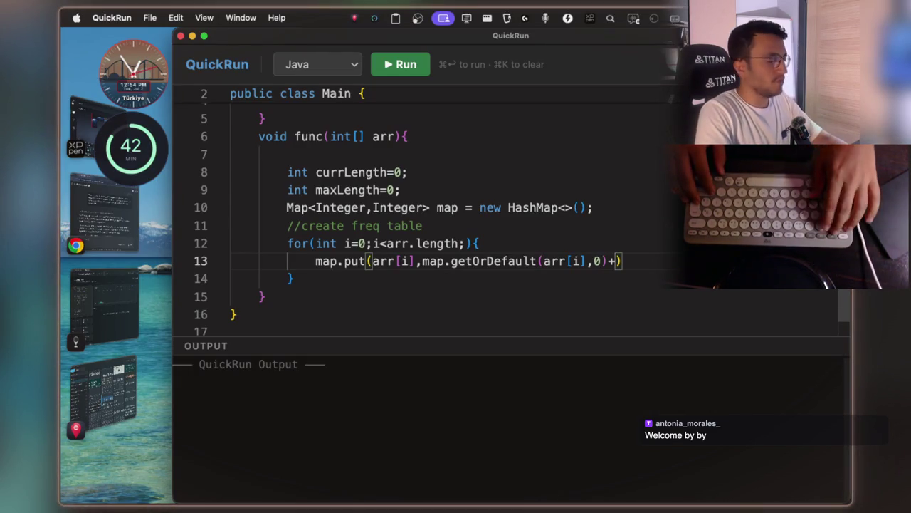
type("1")
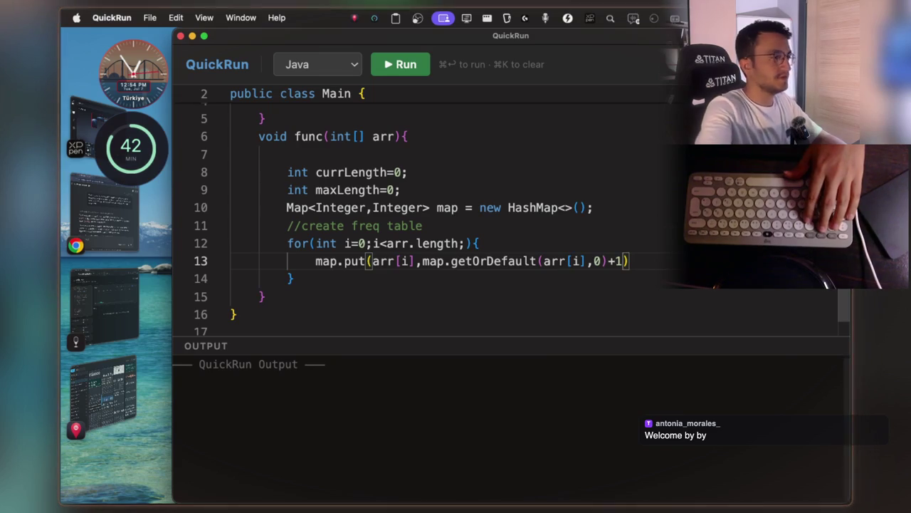
type(");")
key("Down")
key("Return")
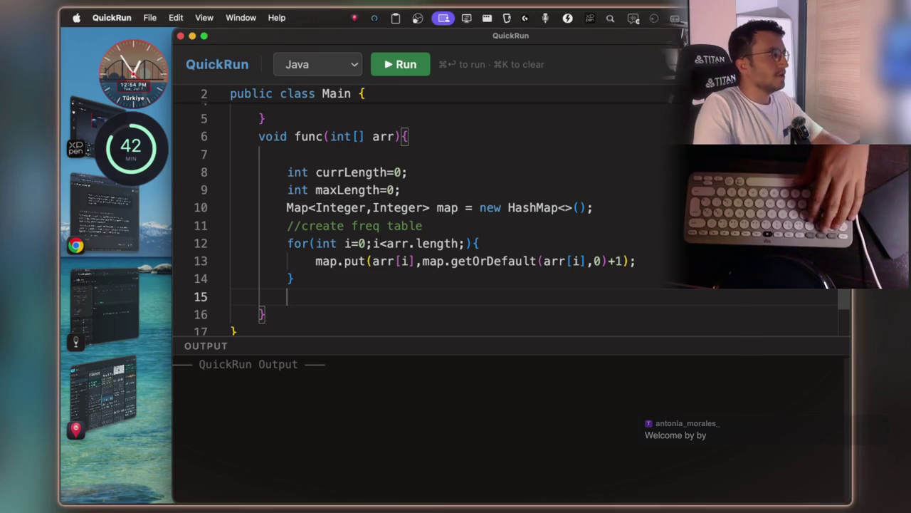
left_click(128, 300)
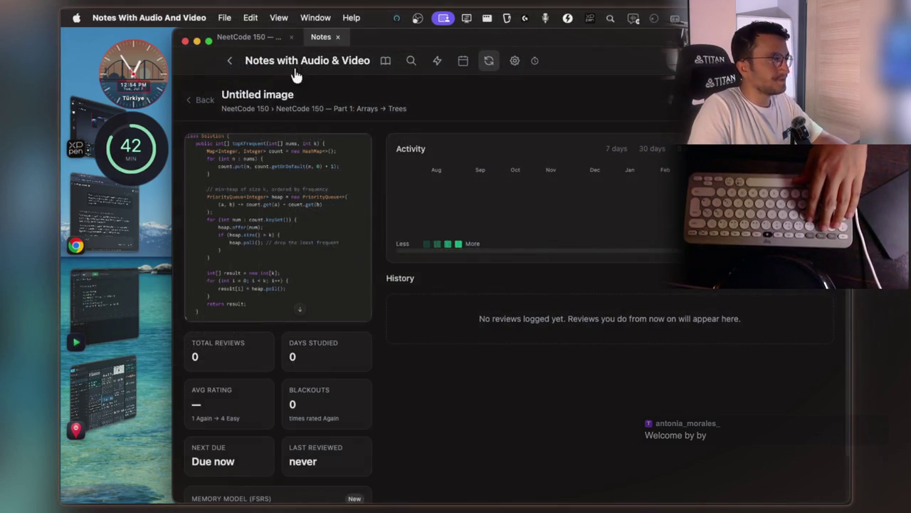
- Collapse Echo in the NeetCode 150 notes and enlarge the Longest Consecutive Sequence problem image
left_click(223, 40)
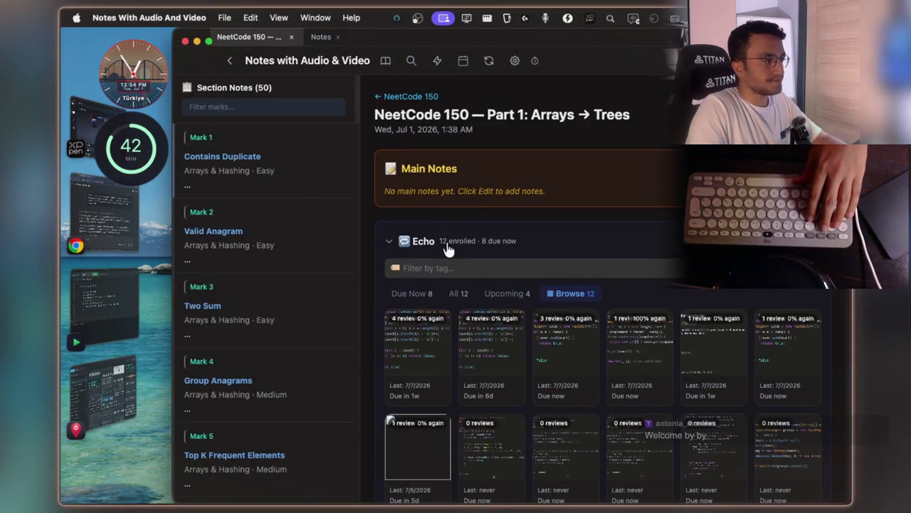
left_click(539, 245)
scroll(539, 249, "down", 5)
left_click(520, 293)
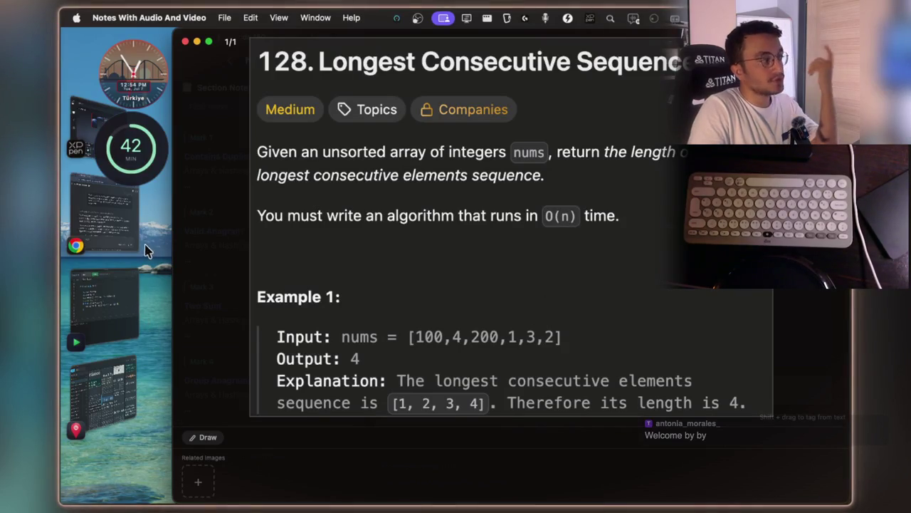
left_click(109, 303)
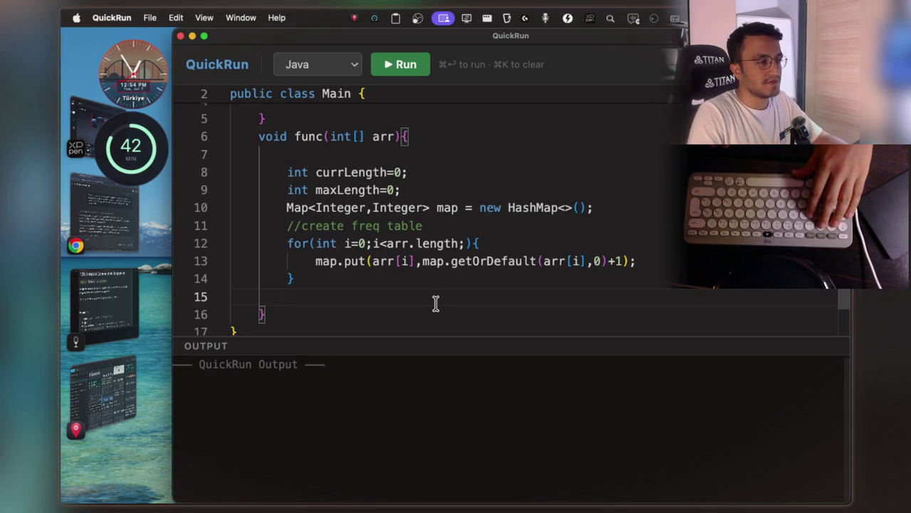
- Add the comment '//sort hashmap by its keys???' and screenshot the problem 128 description
type("//")
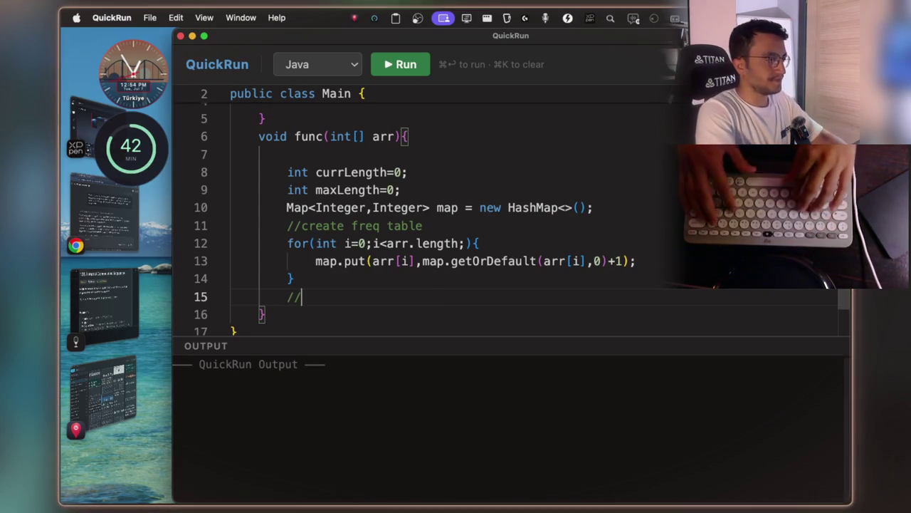
type("sort hashmap")
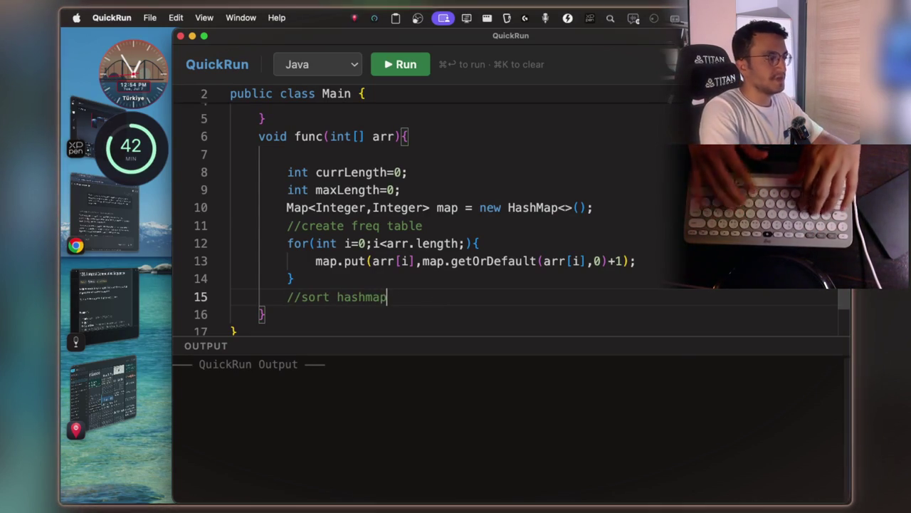
type(" by its keys")
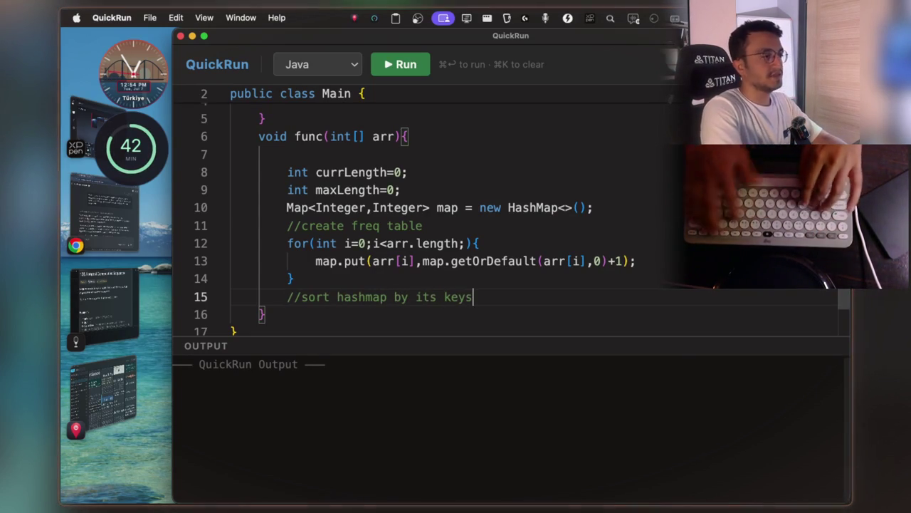
type("???")
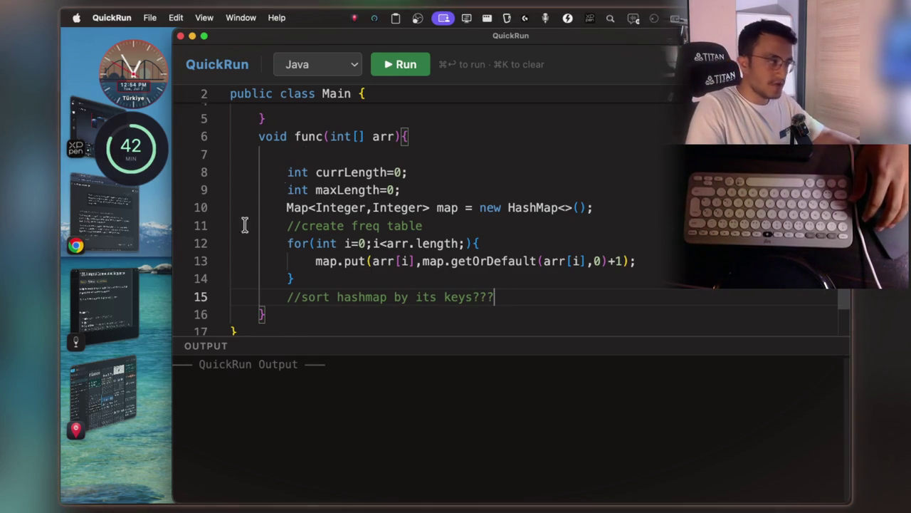
key("super+Tab")
key("super+shift+4")
left_click_drag(263, 40, 771, 419)
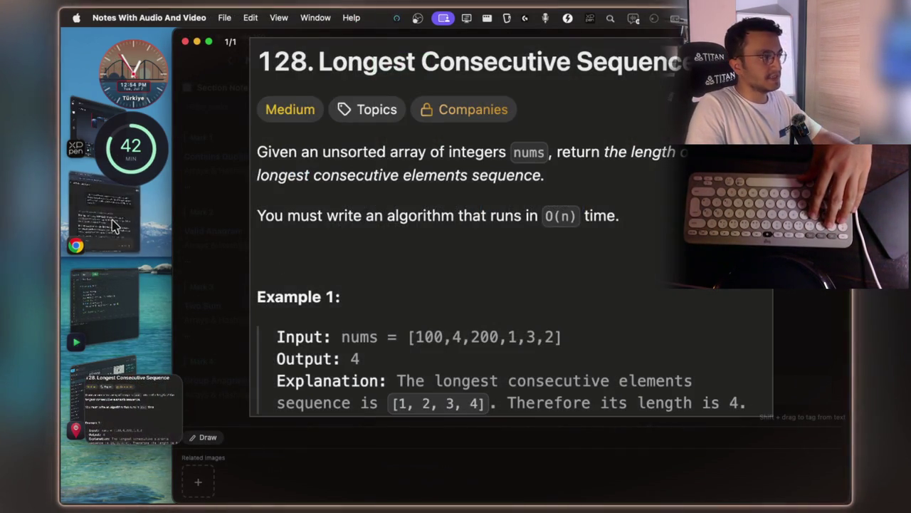
- Select '846. Hand of Straights' in Claude's reply, then close the enlarged problem image in notes
left_click(112, 225)
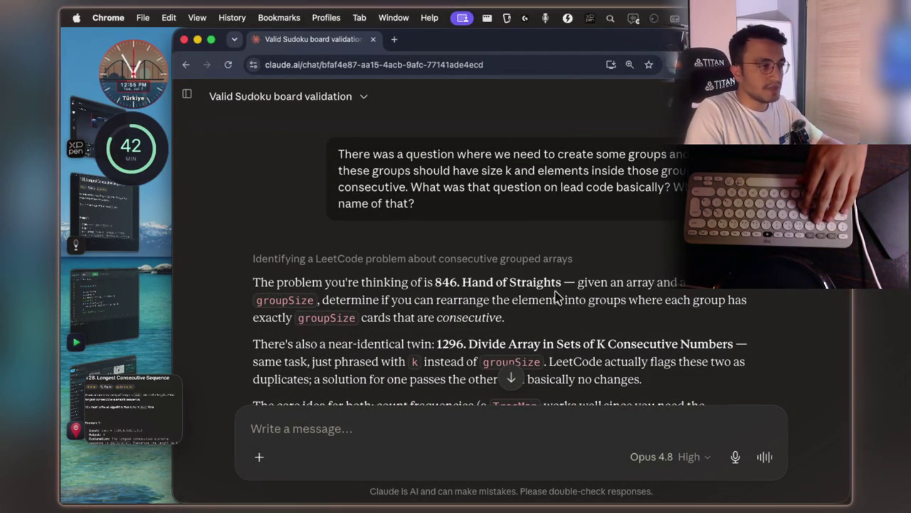
left_click_drag(561, 283, 463, 283)
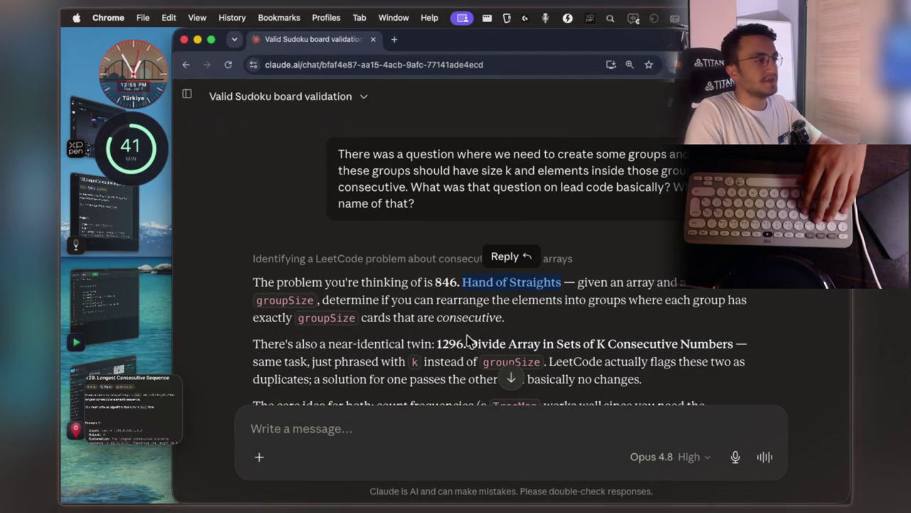
left_click(118, 406)
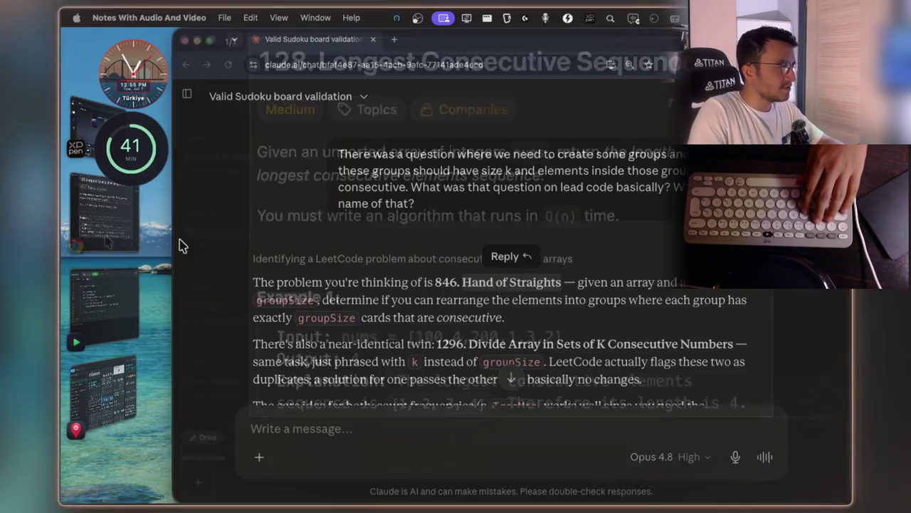
left_click(103, 227)
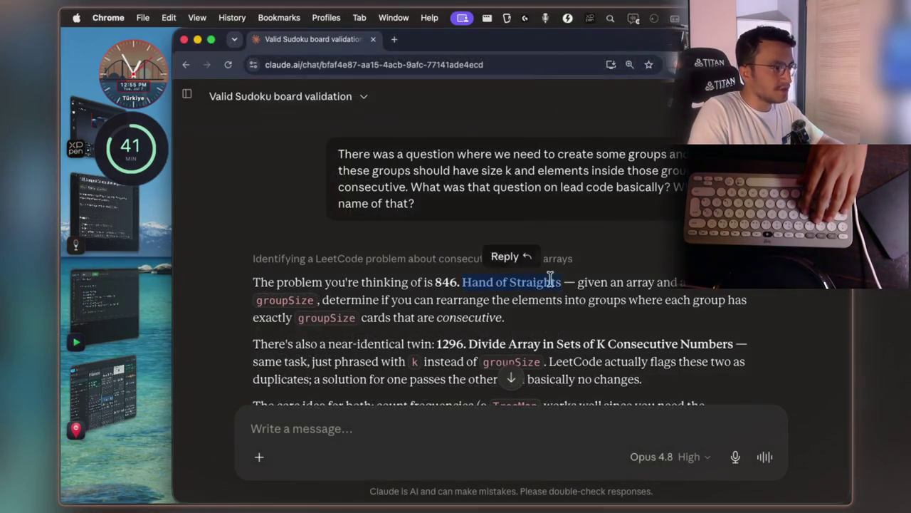
left_click_drag(562, 282, 435, 282)
key("ctrl+c")
key("super+Tab")
key("Escape")
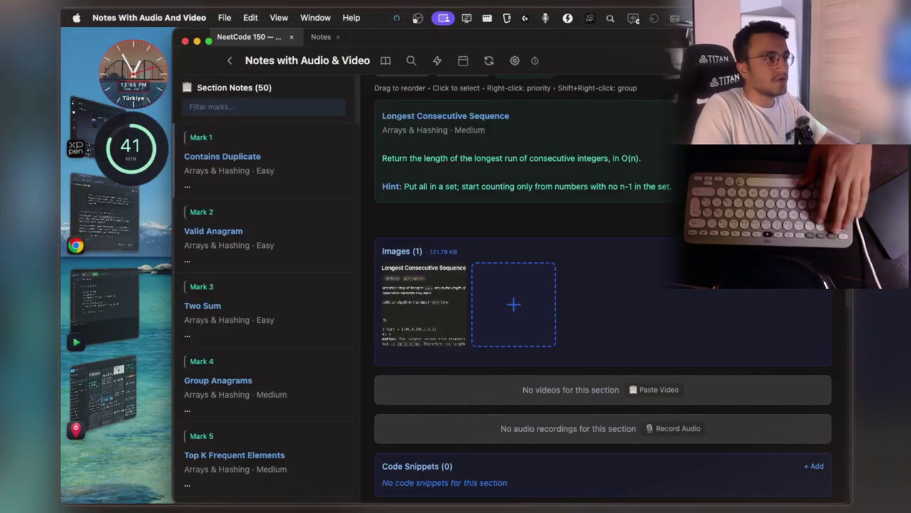
- Add a '--- SIMILAR QUES ---' heading with 846. Hand of Straights to the Longest Consecutive Sequence note
left_click(511, 158)
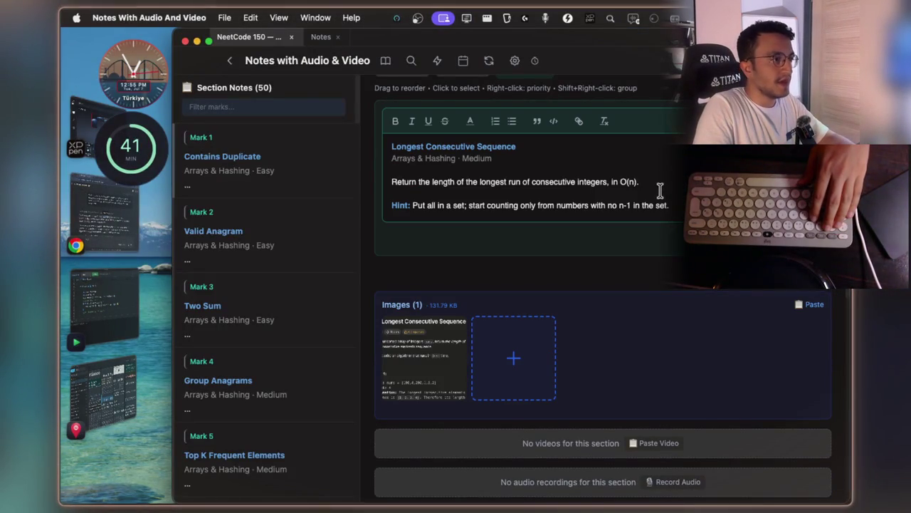
key("Return")
type("---")
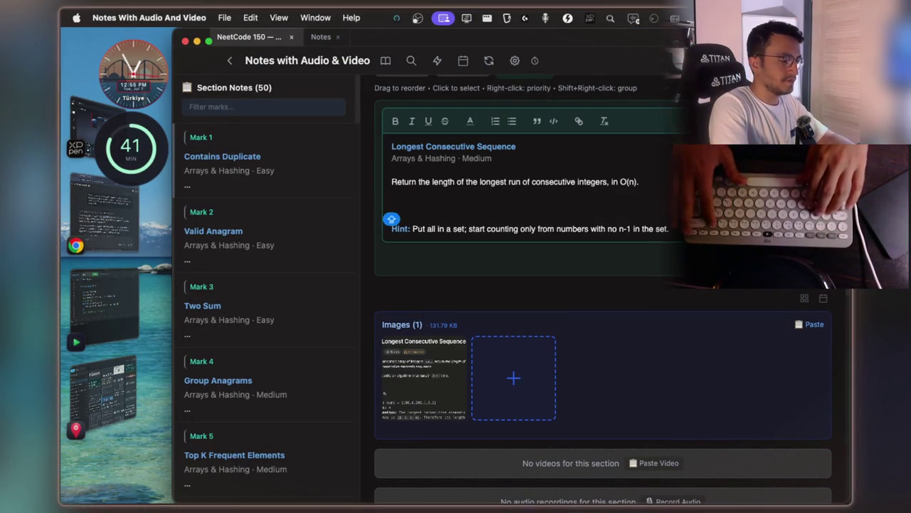
type(" SIMILAR ")
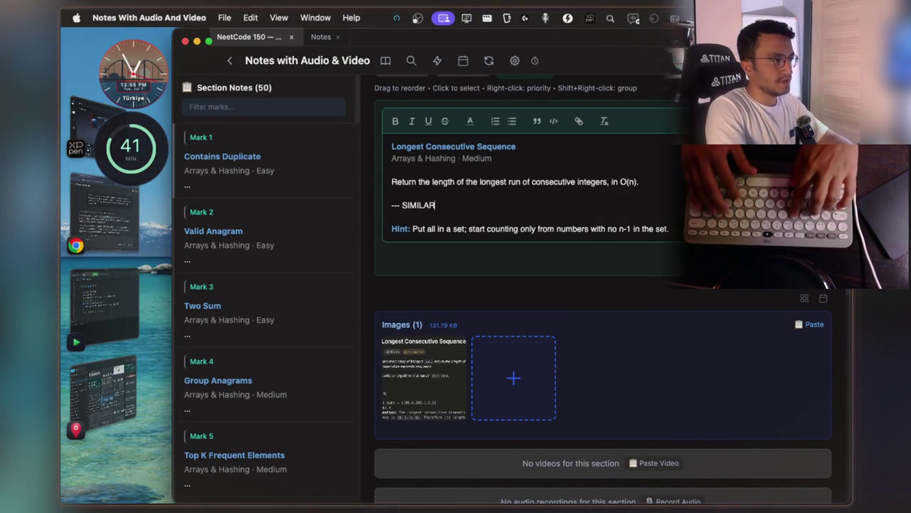
type("QUES ---")
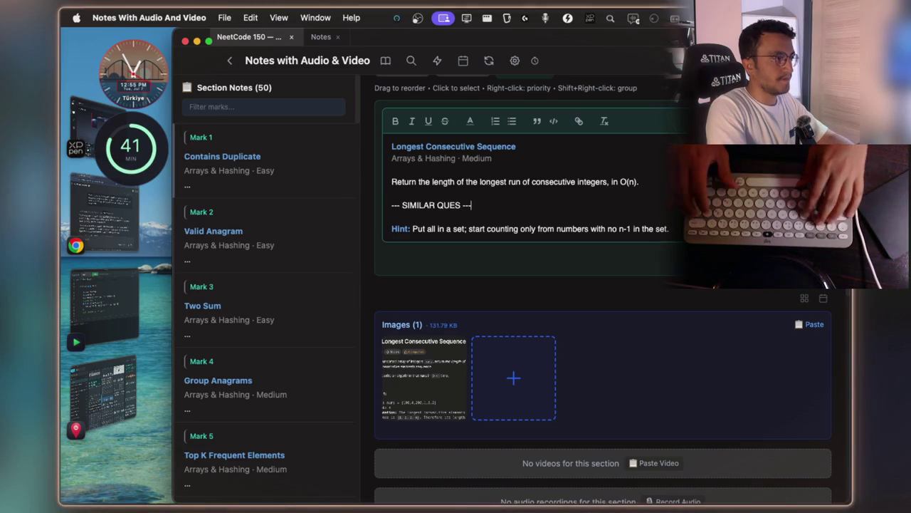
key("Return")
key("ctrl+v")
key("Caps_Lock")
key("Escape")
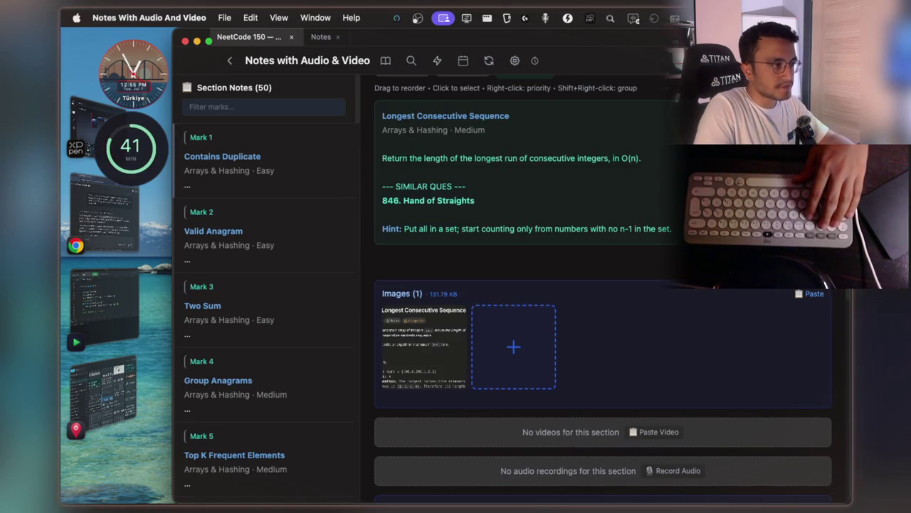
left_click(116, 230)
scroll(496, 306, "down", 5)
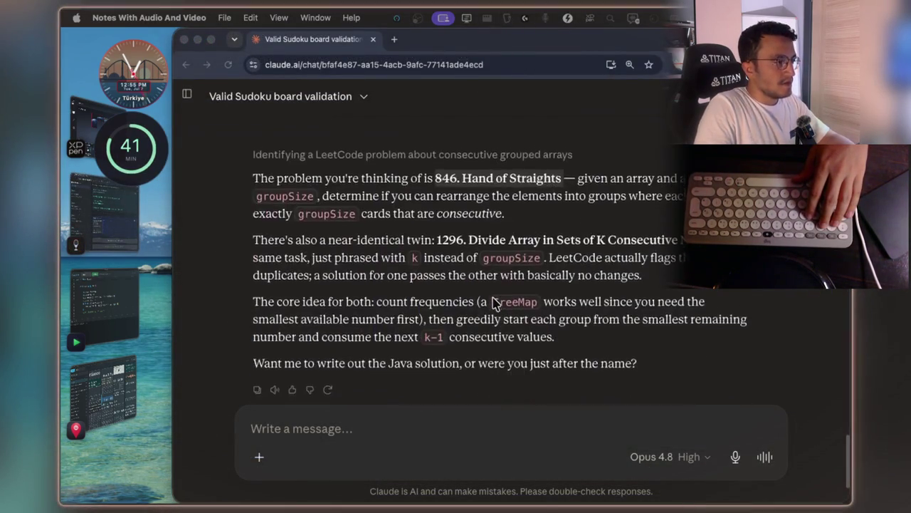
- Paste the problem screenshot into Claude and send 'GİVE me solution for this in java'
scroll(380, 359, "up", 5)
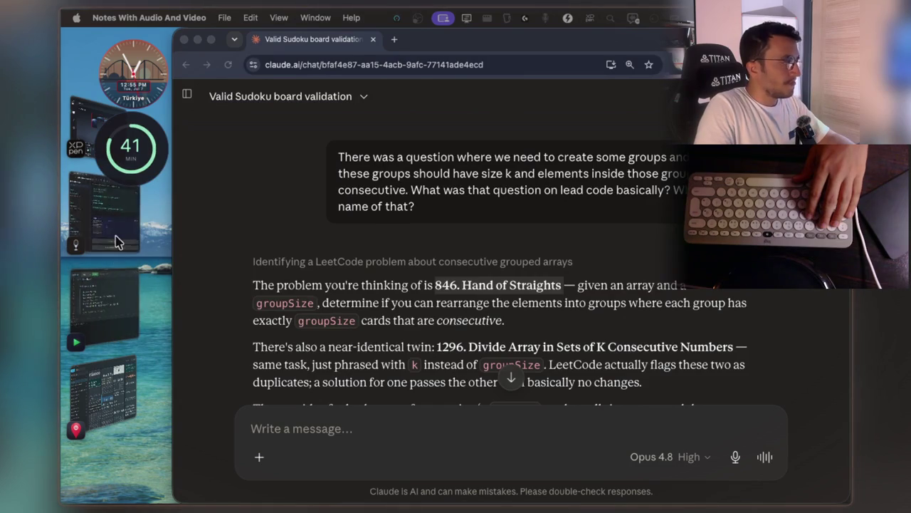
left_click(116, 236)
left_click(384, 358)
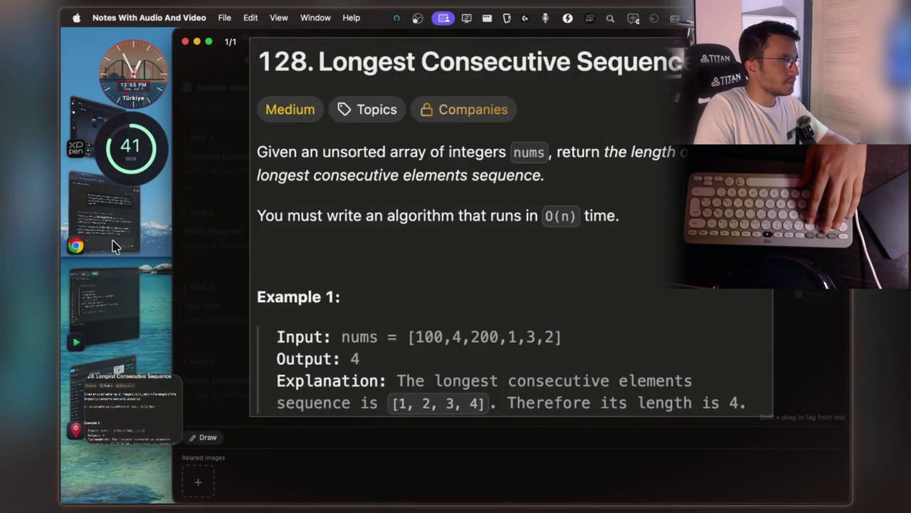
left_click(114, 239)
key("super+v")
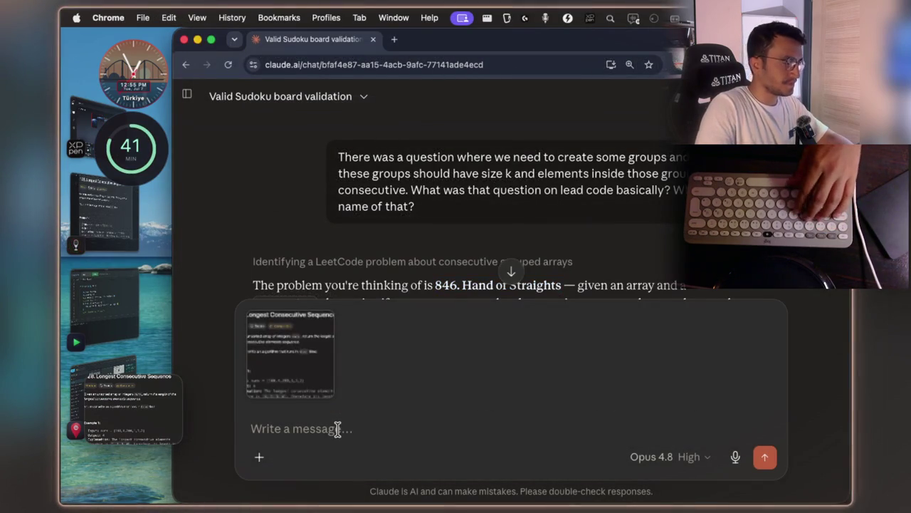
type("GİVE me solution")
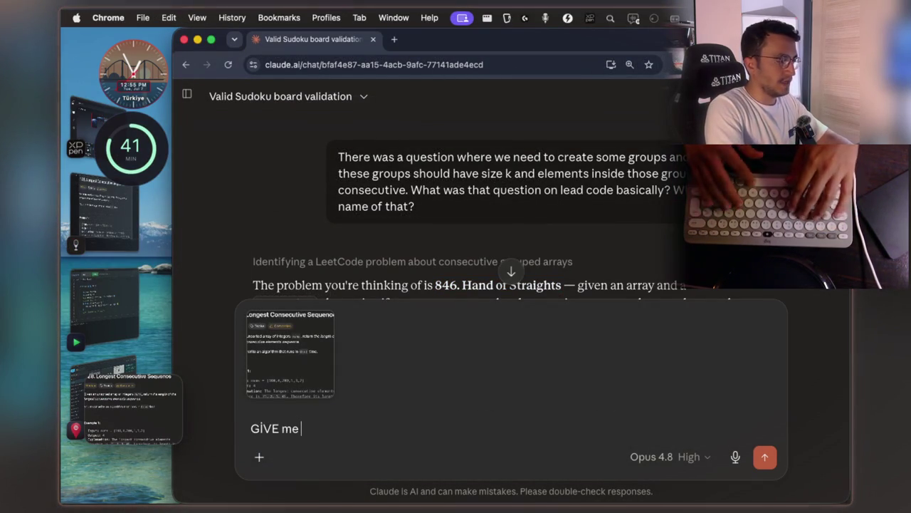
type(" for ")
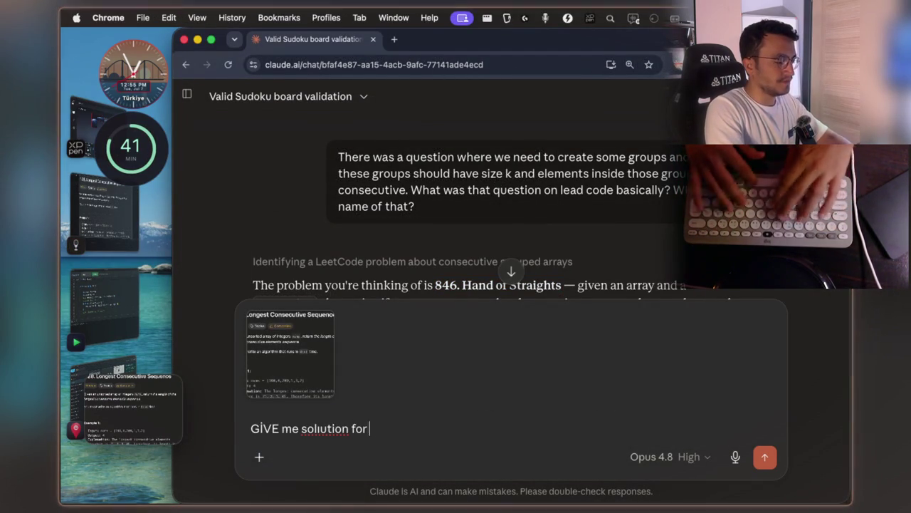
type("this in java")
key("Return")
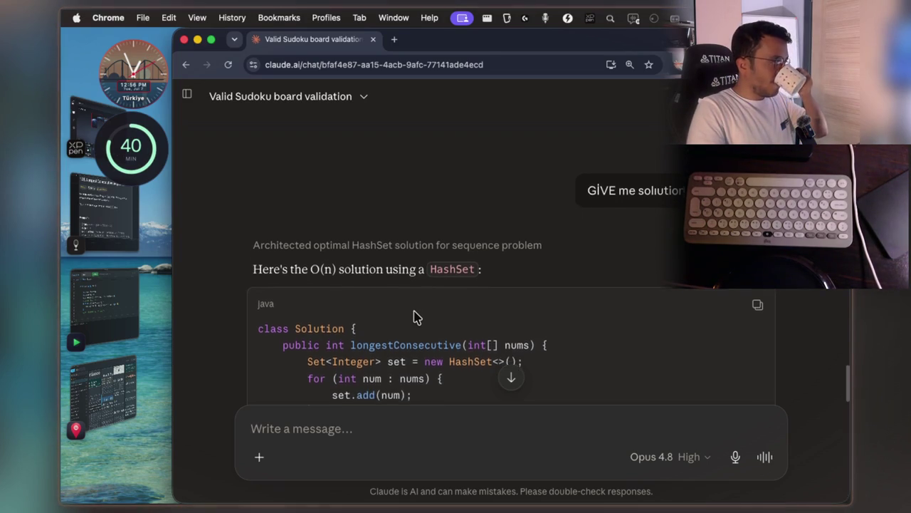
- Read through Claude's HashSet O(n) solution and start dictating a follow-up question
double_click(332, 245)
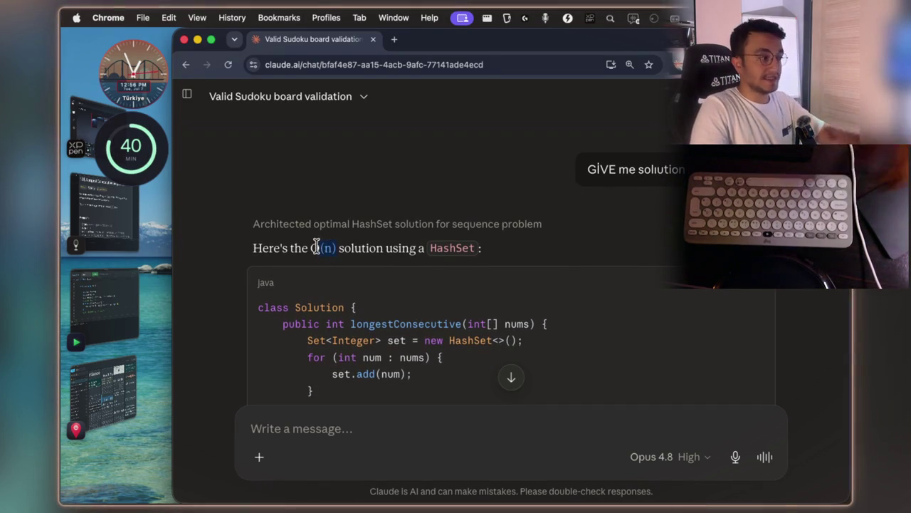
scroll(455, 228, "down", 3)
scroll(529, 193, "down", 2)
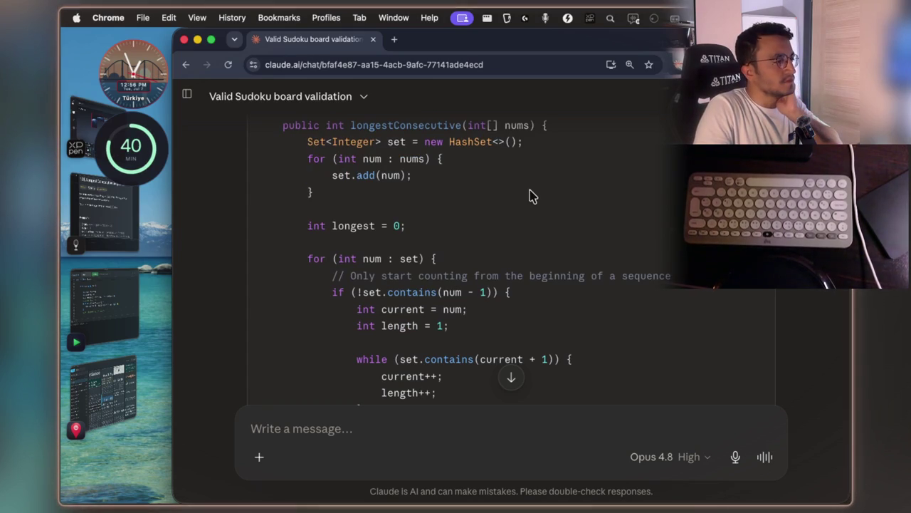
scroll(529, 193, "down", 8)
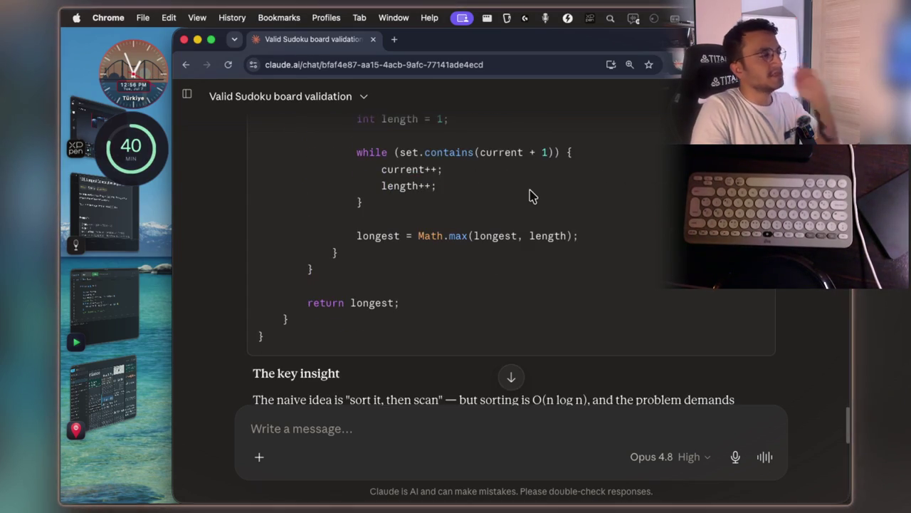
left_click(345, 408)
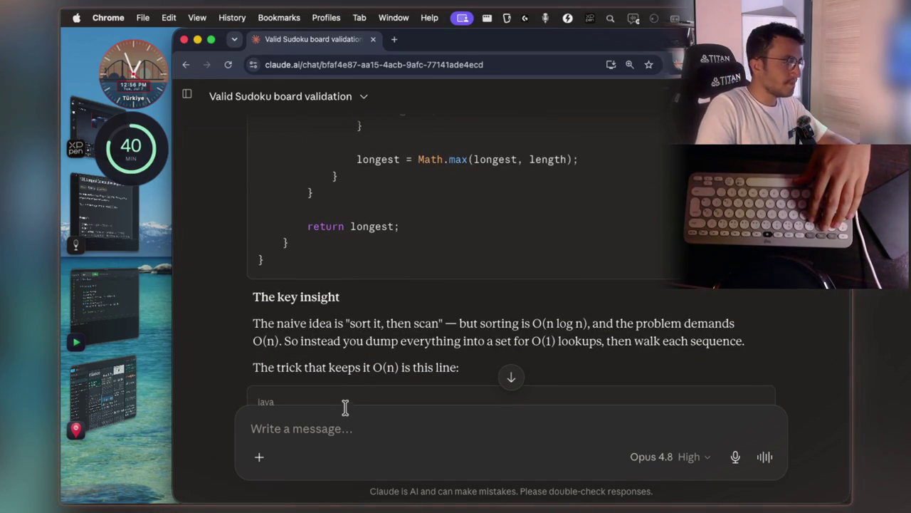
key("fn")
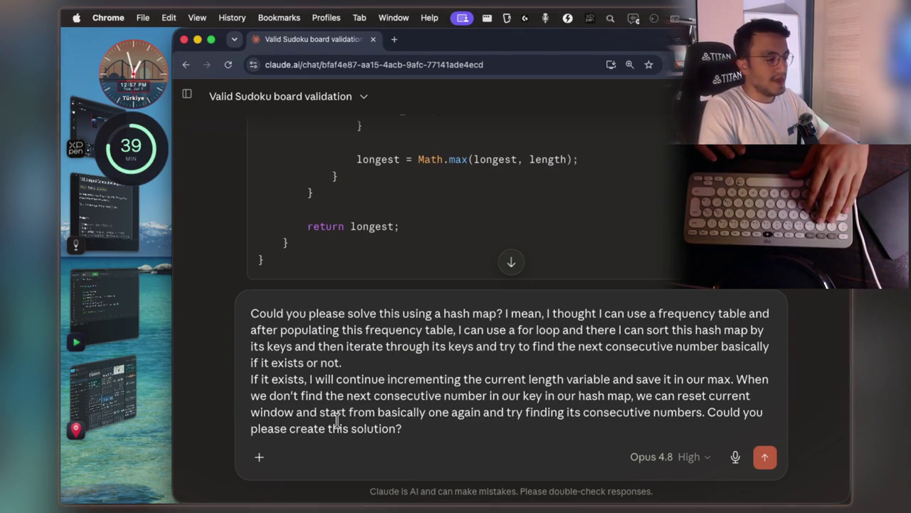
- Send the dictated request for a hash-map solution using a frequency table and sorted keys
key("Return")
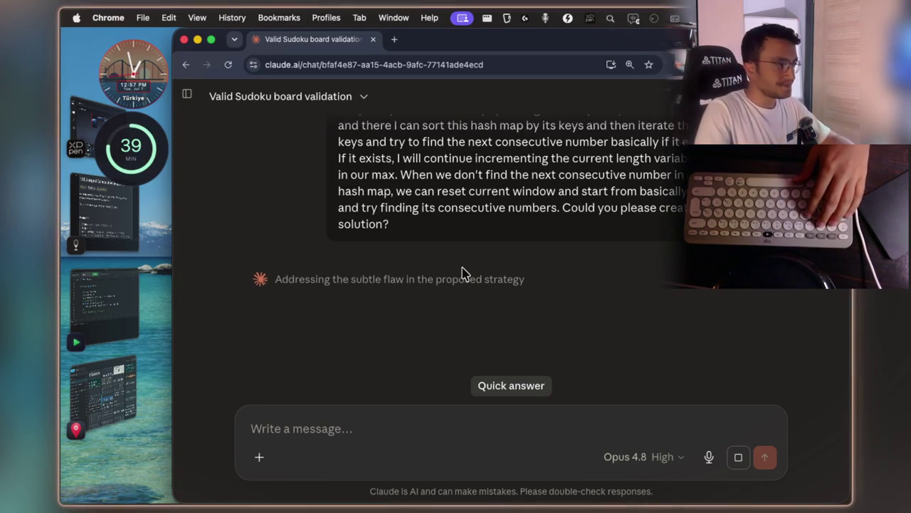
- Read Claude's Java reply and highlight its 'frequency table, sort the keys' summary phrase
scroll(470, 274, "up", 1)
scroll(470, 285, "down", 2)
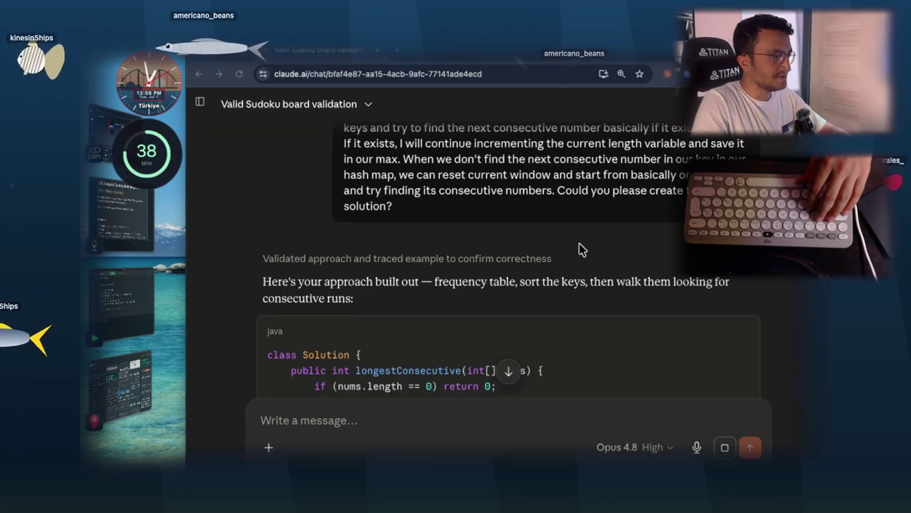
left_click_drag(434, 252, 694, 254)
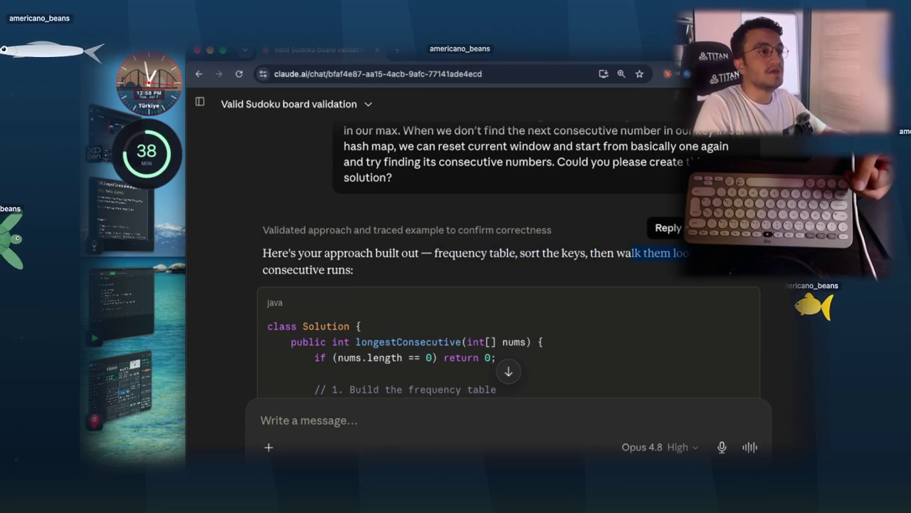
left_click_drag(354, 270, 271, 258)
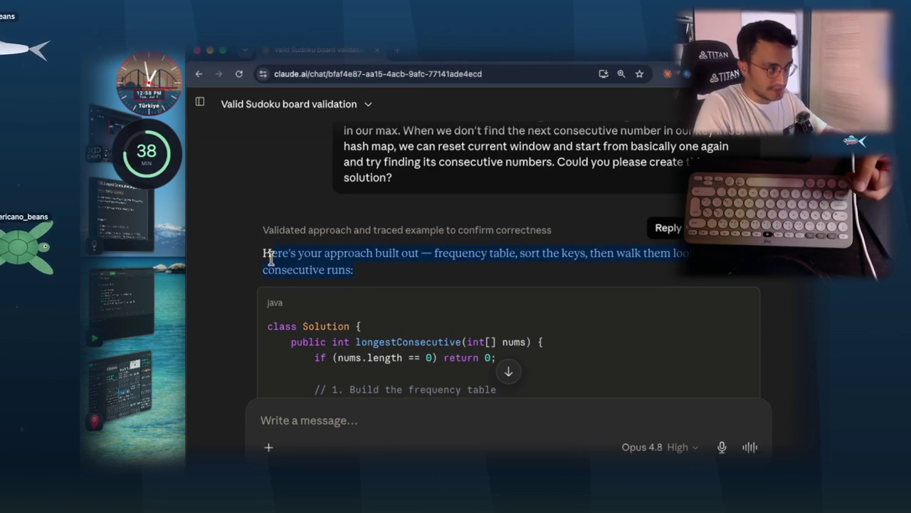
scroll(499, 255, "down", 3)
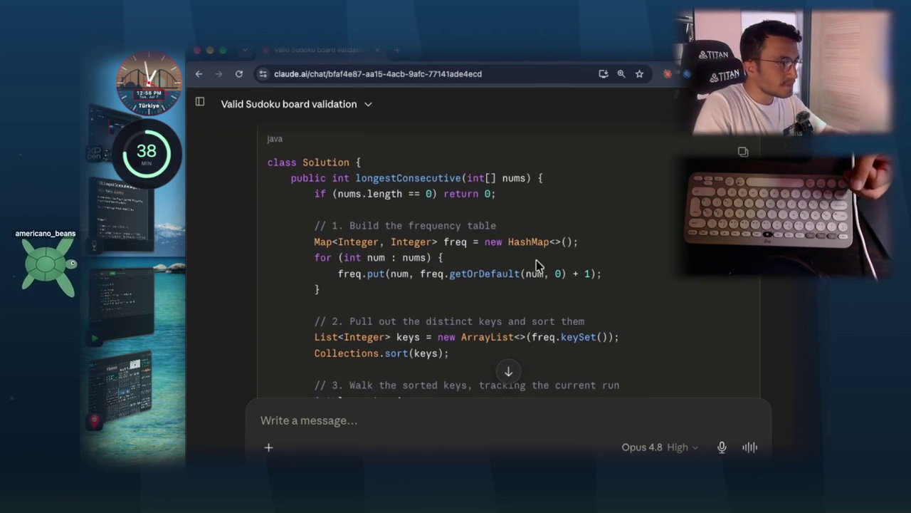
left_click_drag(315, 241, 370, 289)
scroll(456, 299, "down", 1)
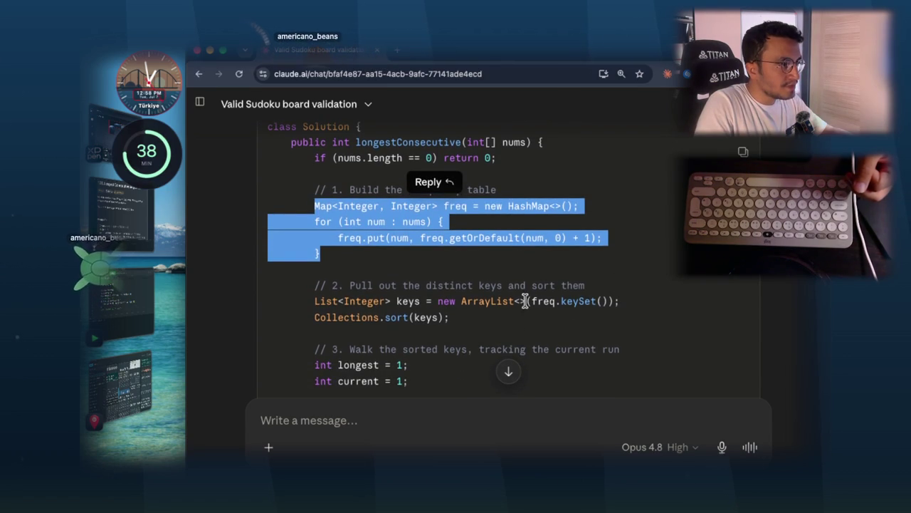
left_click_drag(350, 285, 600, 290)
left_click(607, 292)
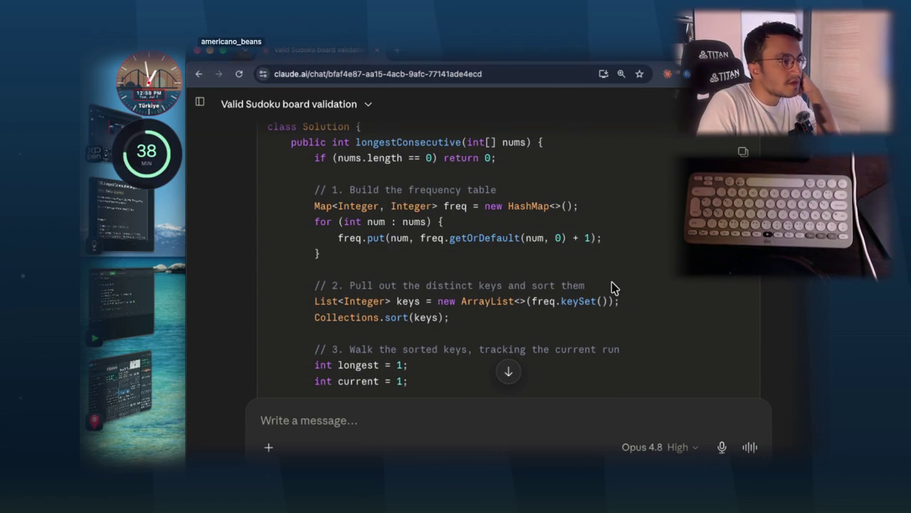
mouse_move(591, 284)
left_mouse_down()
mouse_move(502, 270)
mouse_move(343, 287)
left_mouse_up()
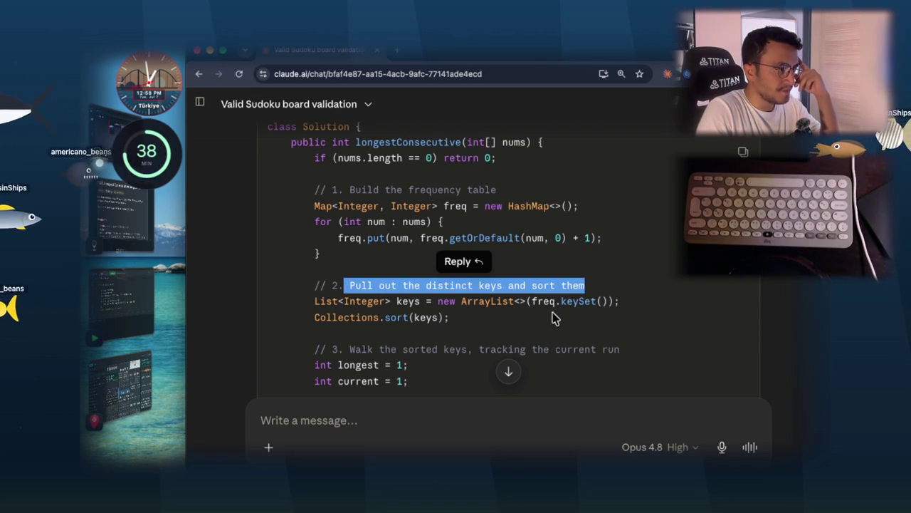
left_click(464, 303)
mouse_move(438, 301)
left_mouse_down()
mouse_move(624, 299)
mouse_move(321, 301)
left_mouse_up()
left_click(427, 301)
left_click_drag(438, 301, 531, 301)
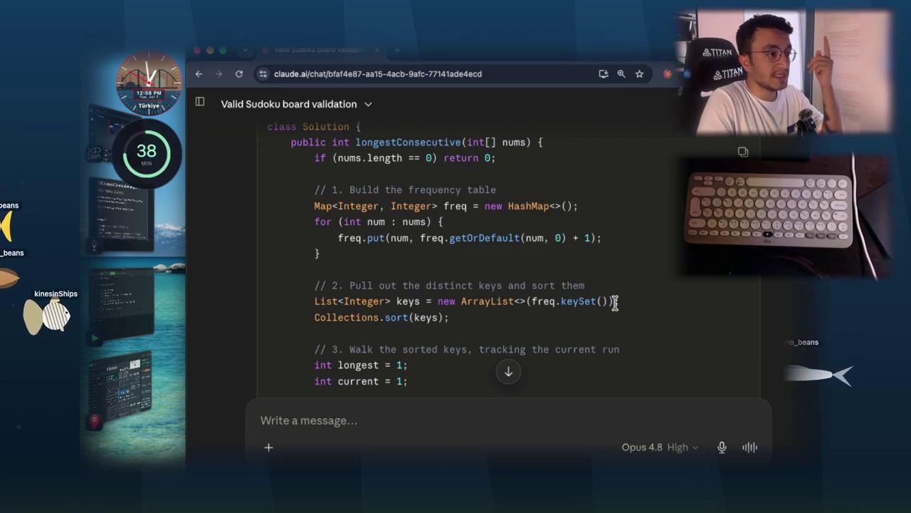
left_click_drag(616, 301, 514, 301)
left_click(570, 324)
left_click_drag(609, 301, 530, 303)
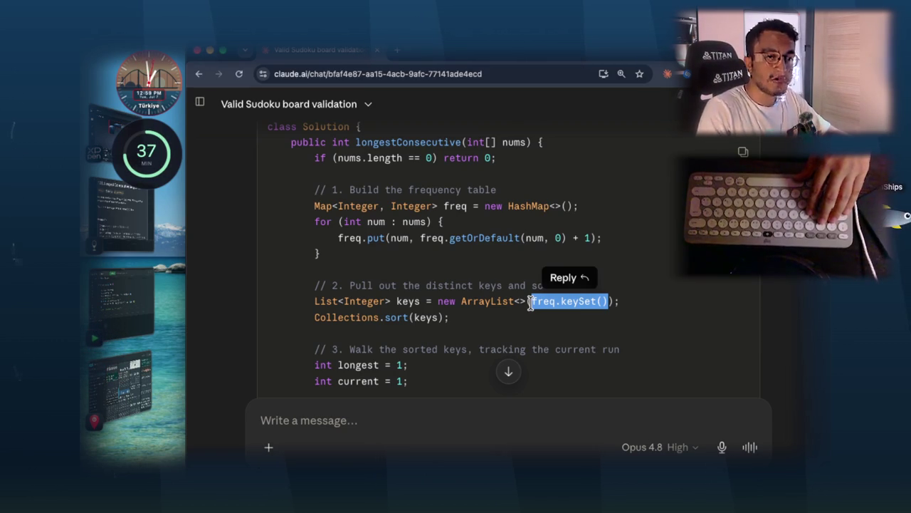
left_click(561, 301)
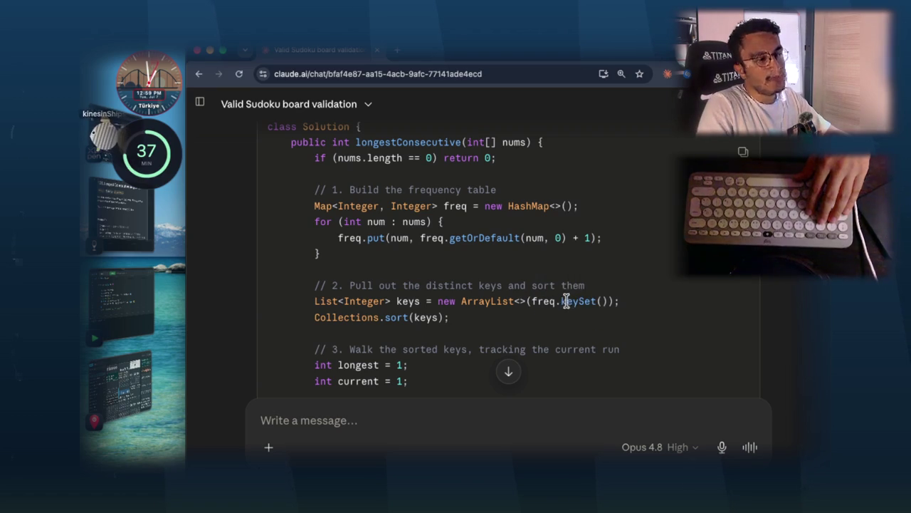
left_click_drag(609, 302, 530, 303)
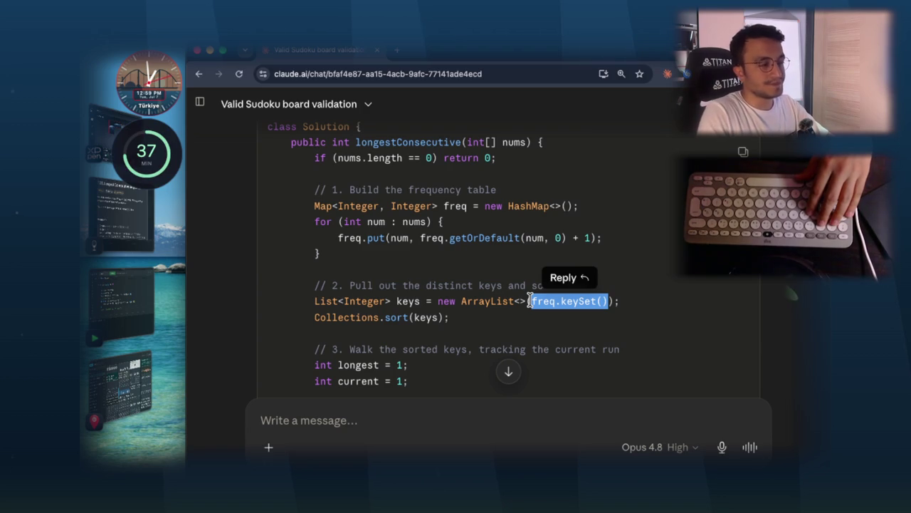
left_click(613, 300)
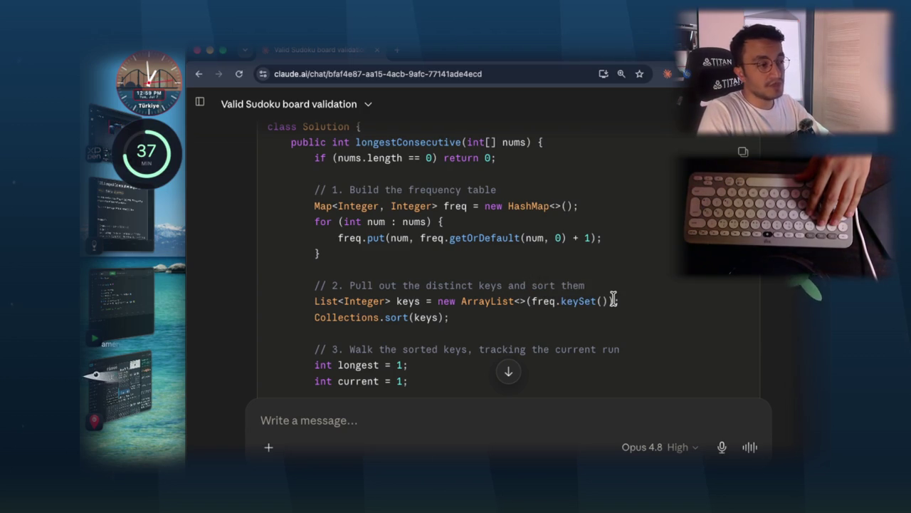
left_click_drag(609, 300, 532, 301)
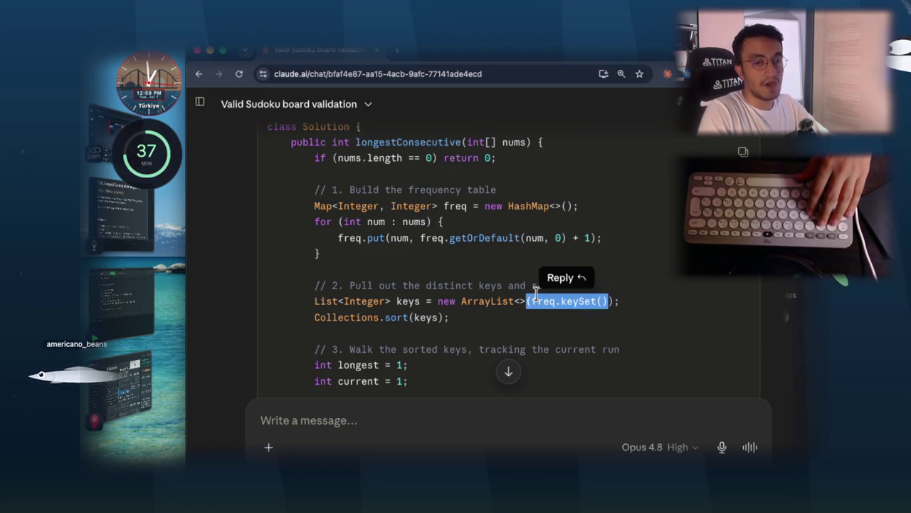
scroll(465, 277, "down", 1)
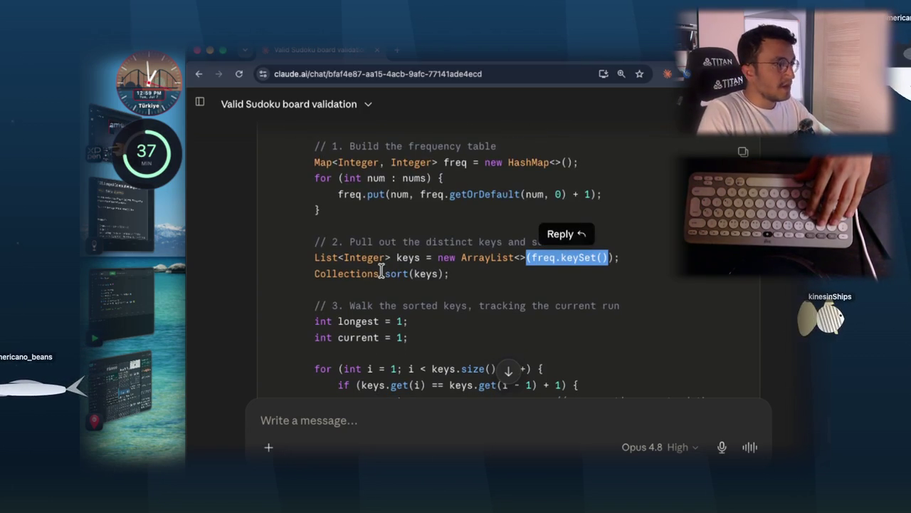
left_click(411, 303)
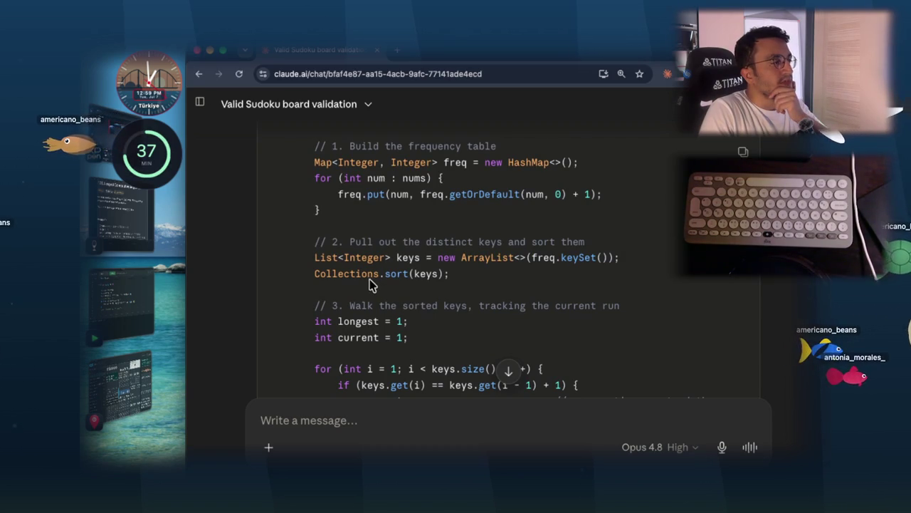
left_click_drag(314, 275, 443, 274)
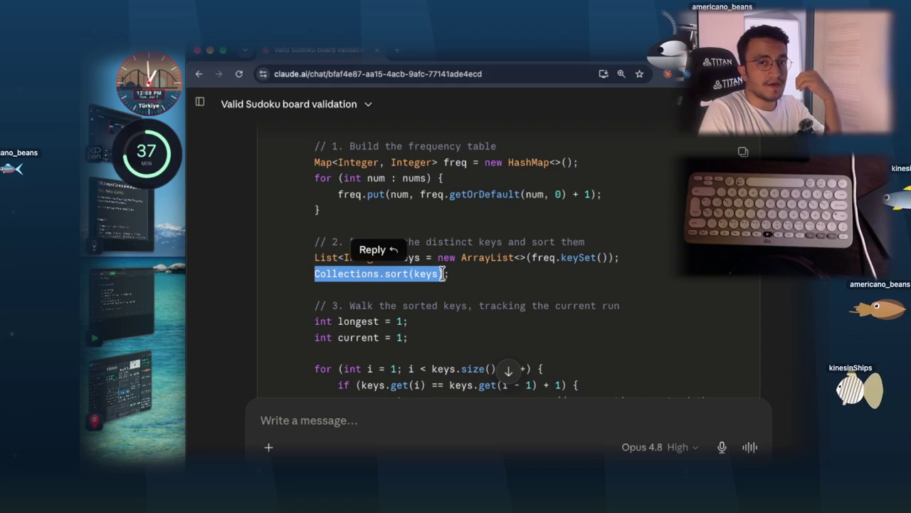
left_click(442, 292)
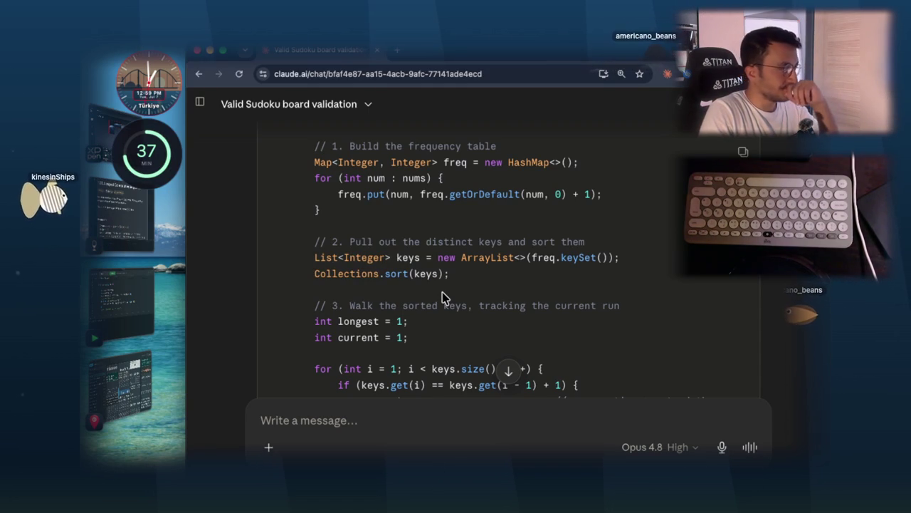
left_click_drag(420, 258, 313, 259)
left_click(430, 283)
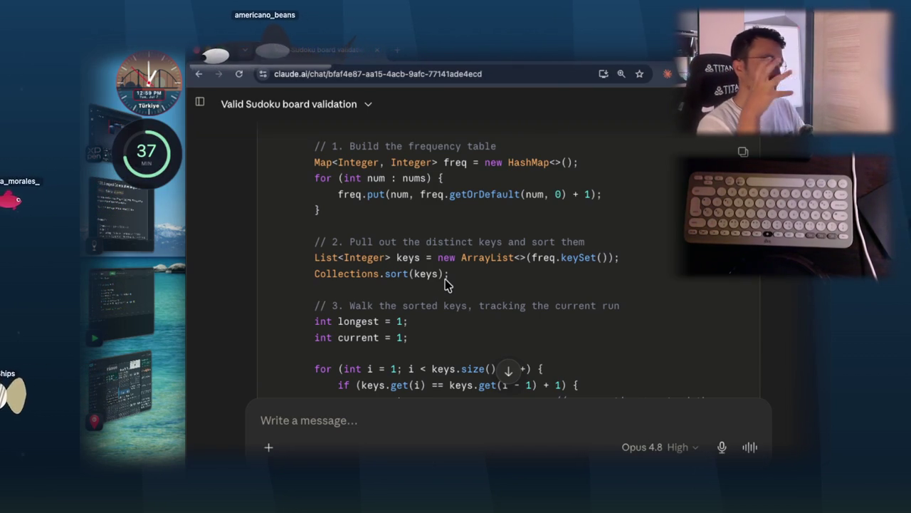
scroll(441, 276, "down", 1)
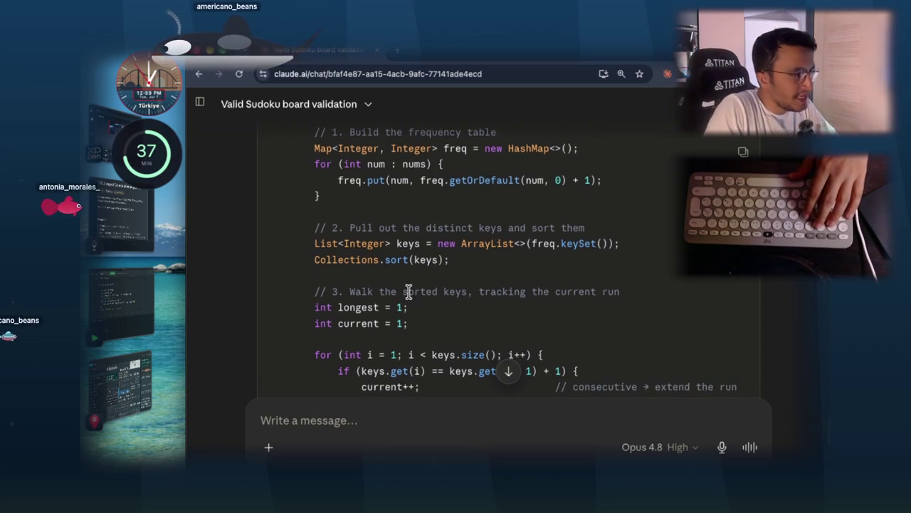
double_click(360, 307)
scroll(409, 301, "down", 3)
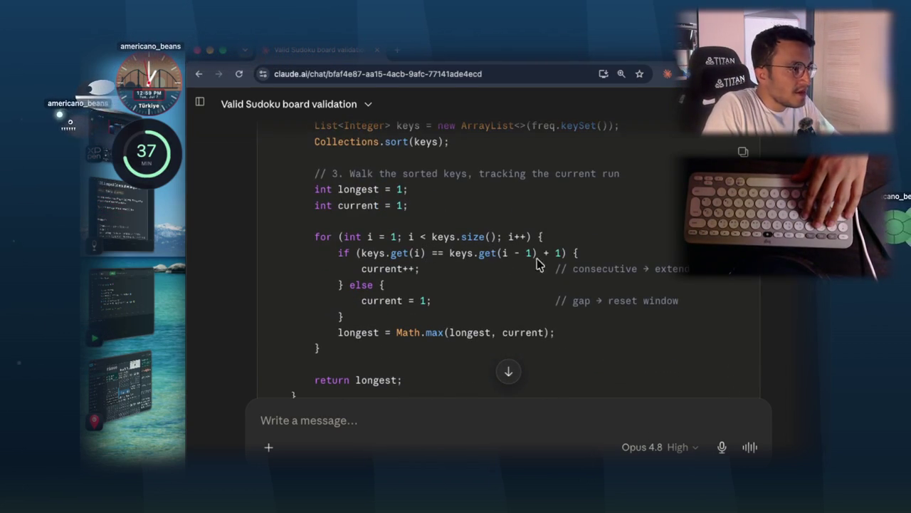
scroll(555, 385, "down", 1)
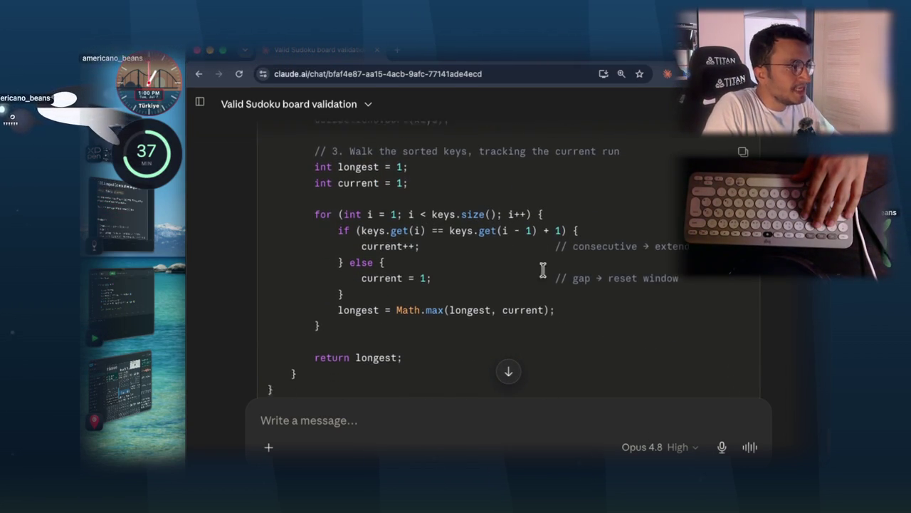
scroll(360, 307, "up", 2)
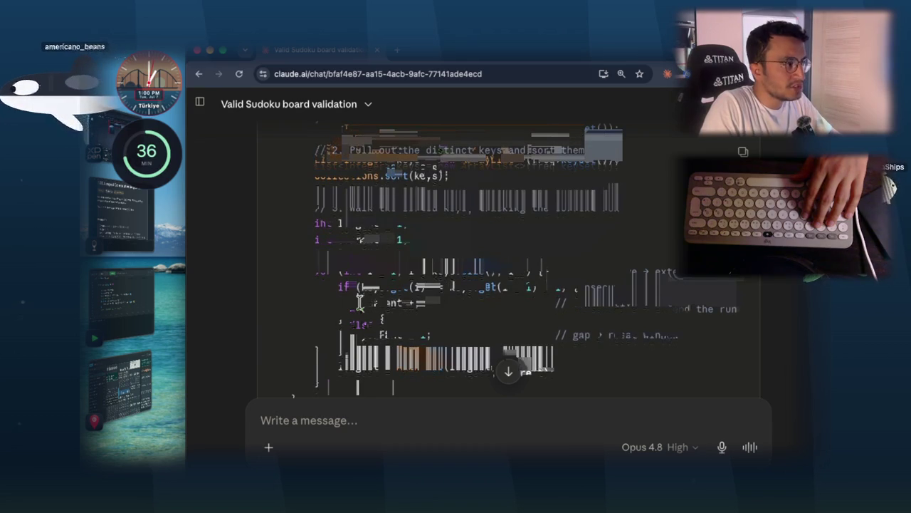
left_click(146, 299)
left_click_drag(498, 294, 284, 295)
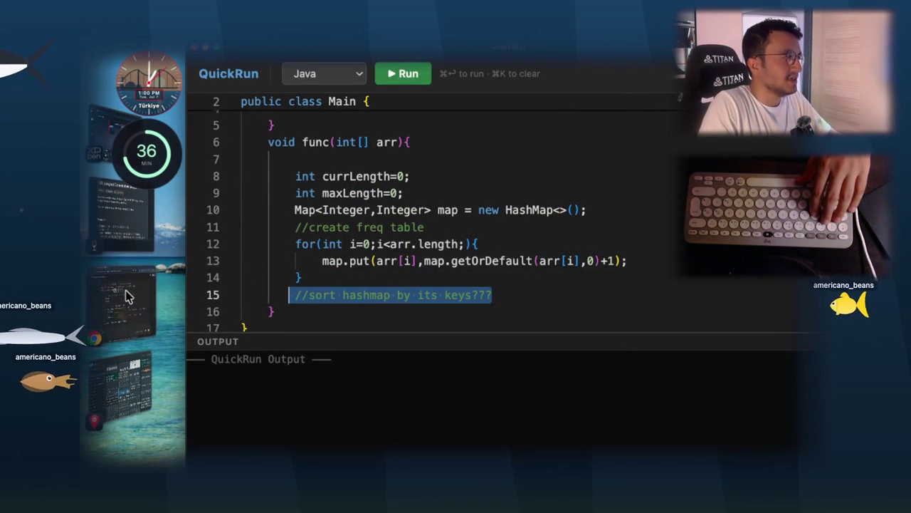
left_click(132, 220)
scroll(602, 231, "up", 2)
mouse_move(617, 229)
left_mouse_down()
mouse_move(316, 229)
mouse_move(315, 239)
left_mouse_up()
left_click(324, 244)
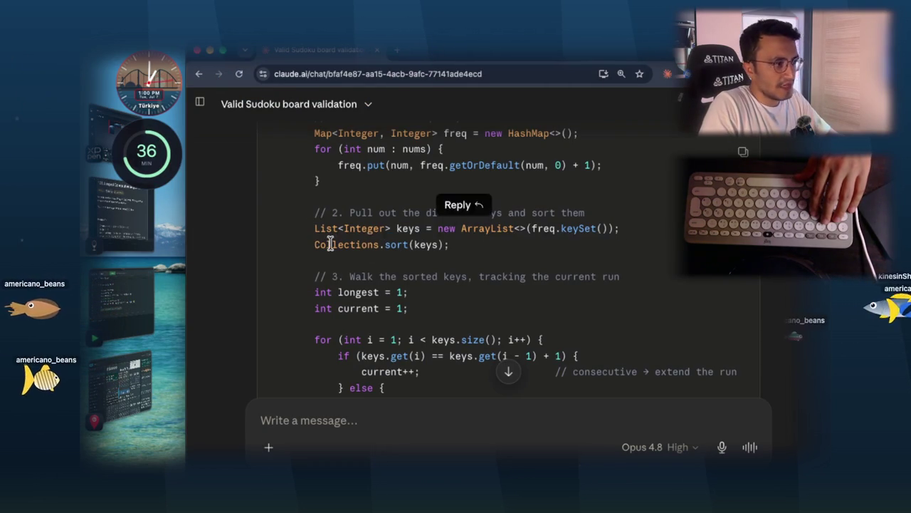
- Select List<Integer> on the keys line, then start dictating a follow-up in the message box
left_click_drag(385, 229, 314, 228)
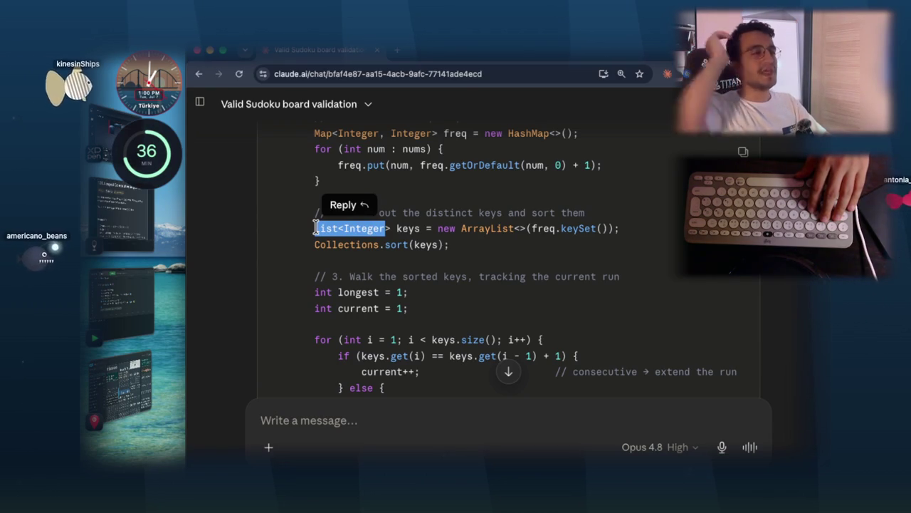
left_click(345, 421)
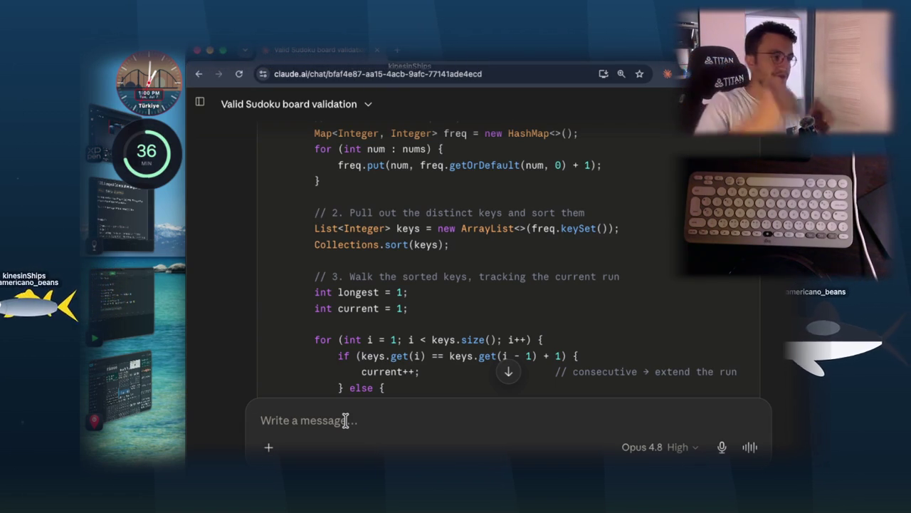
left_click(345, 420)
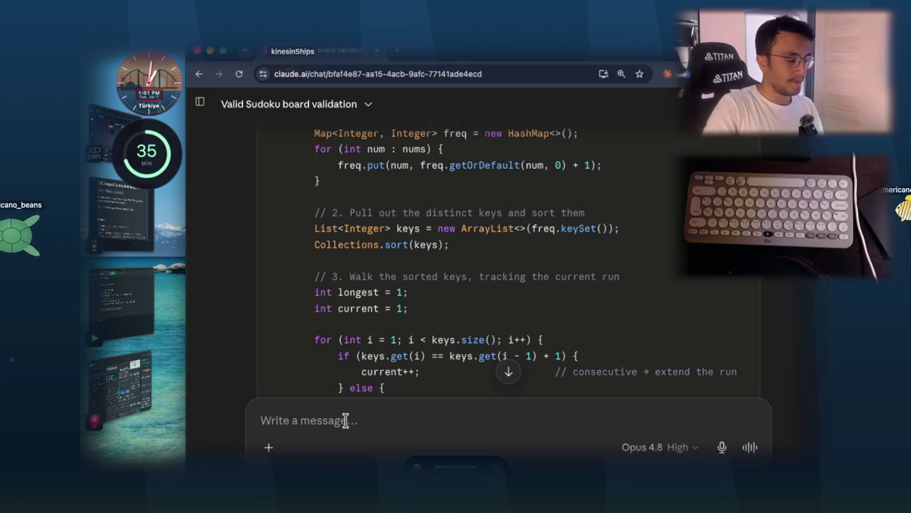
- Send the dictated thanks calling the solution amazing, then scroll back up to the code block
key("ctrl+space")
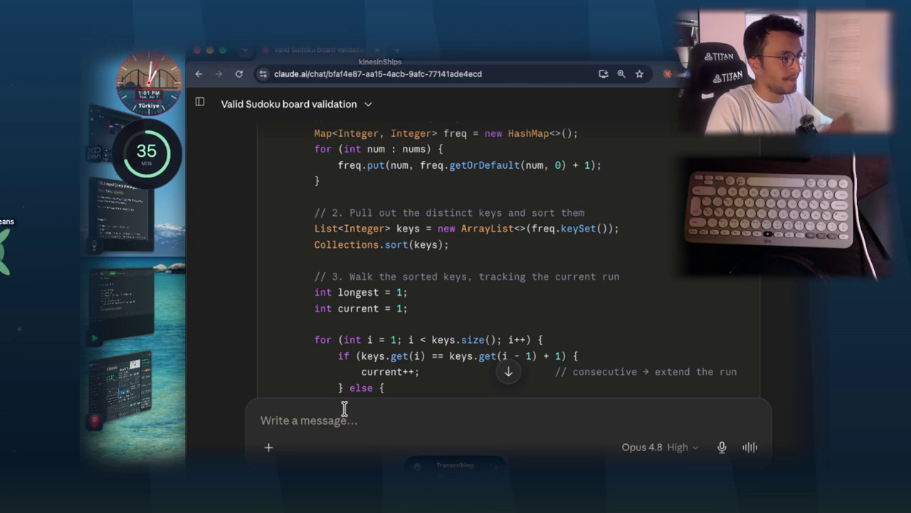
key("Return")
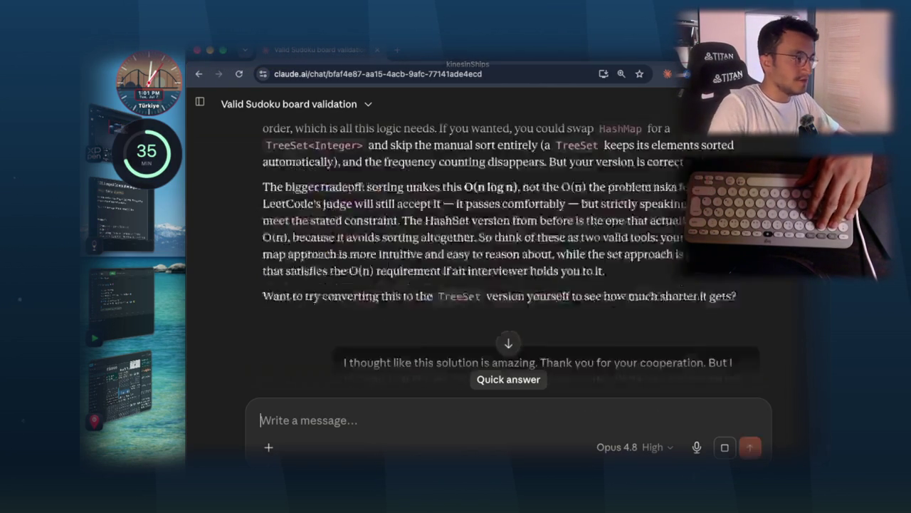
scroll(601, 256, "up", 10)
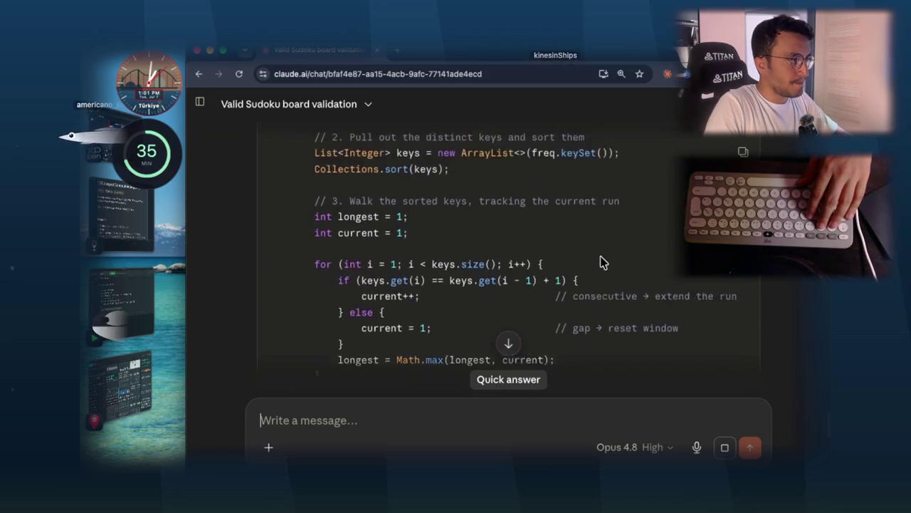
scroll(600, 258, "up", 2)
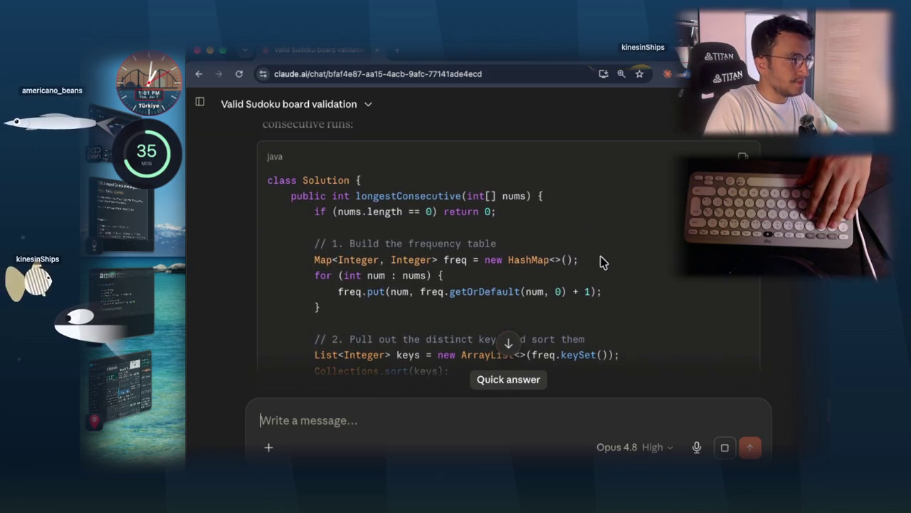
left_click(690, 7)
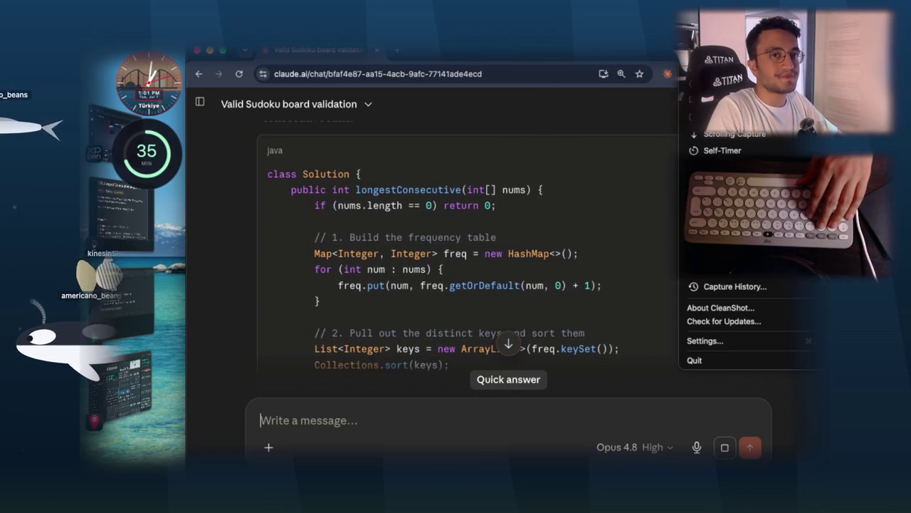
- Take a CleanShot scrolling capture of Claude's entire Java code block
left_click(726, 134)
mouse_move(262, 159)
left_mouse_down()
mouse_move(645, 321)
mouse_move(764, 391)
mouse_move(759, 386)
left_mouse_up()
left_click(516, 407)
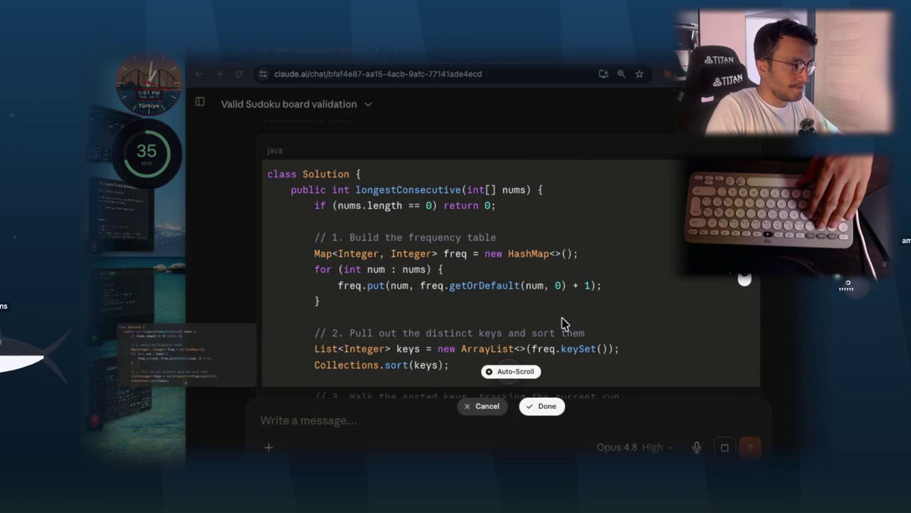
scroll(562, 321, "down", 10)
scroll(548, 339, "down", 2)
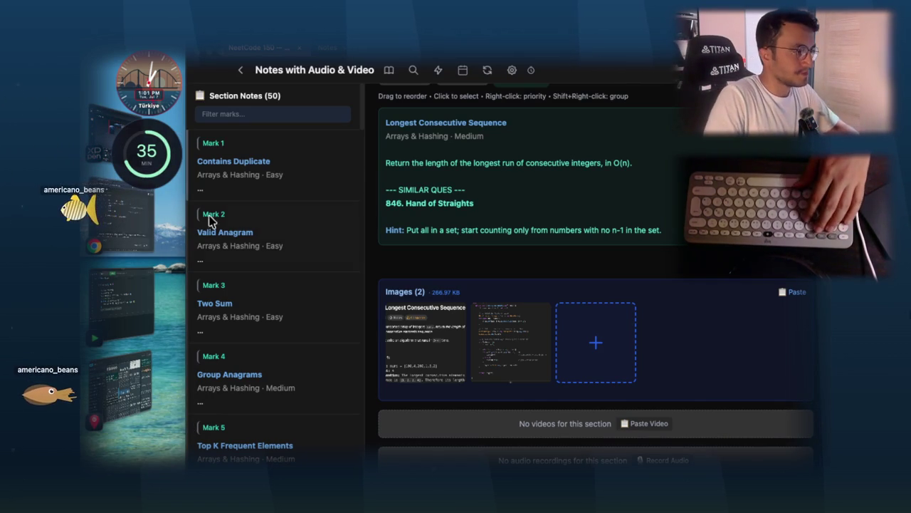
- Bring the Claude chat back via Stage Manager and scroll to the reply on unsortable HashMaps
left_click(158, 250)
scroll(597, 275, "down", 10)
scroll(597, 275, "down", 5)
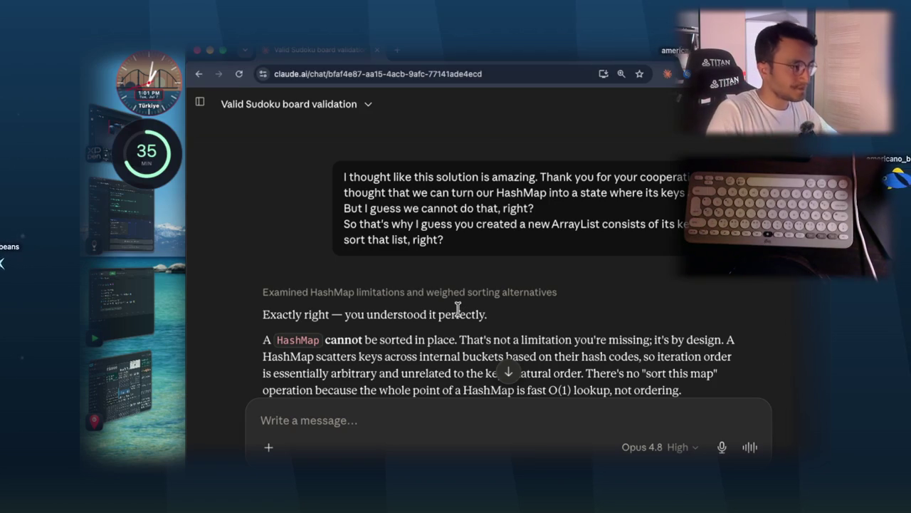
left_click_drag(461, 314, 487, 314)
scroll(442, 306, "down", 2)
left_click(378, 290)
mouse_move(377, 290)
left_mouse_down()
mouse_move(449, 288)
mouse_move(259, 290)
mouse_move(460, 291)
mouse_move(342, 296)
mouse_move(121, 349)
mouse_move(136, 270)
mouse_move(583, 339)
mouse_move(577, 285)
mouse_move(420, 302)
left_mouse_up()
left_click(265, 298)
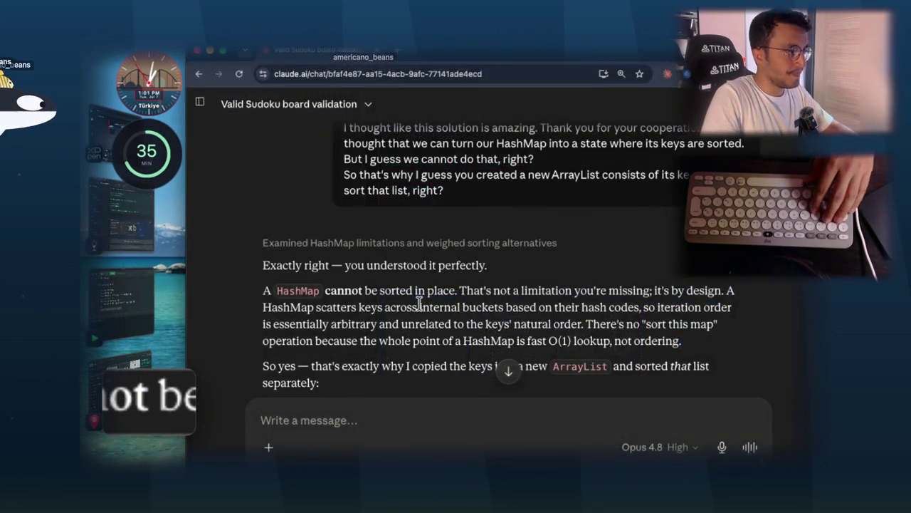
left_click_drag(469, 285, 726, 287)
mouse_move(319, 308)
left_mouse_down()
mouse_move(510, 317)
mouse_move(617, 308)
mouse_move(265, 307)
left_mouse_up()
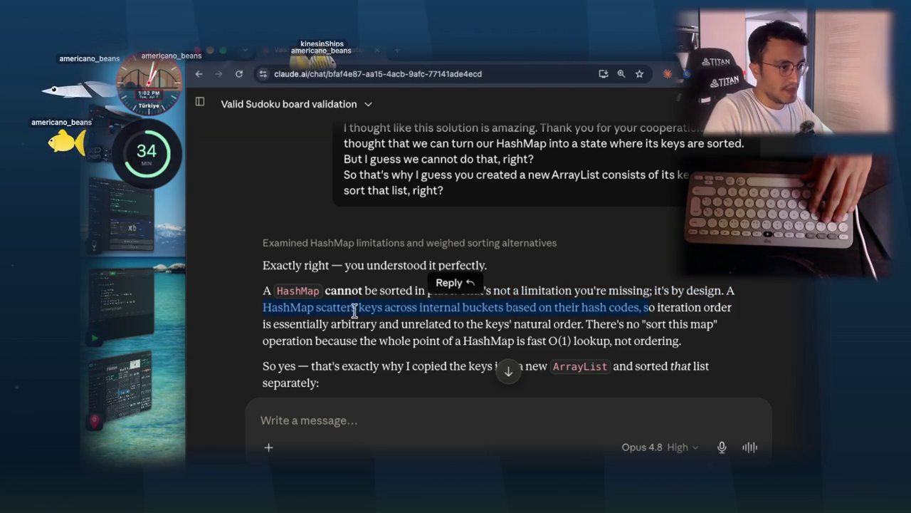
left_click(427, 289)
left_click_drag(309, 324, 586, 324)
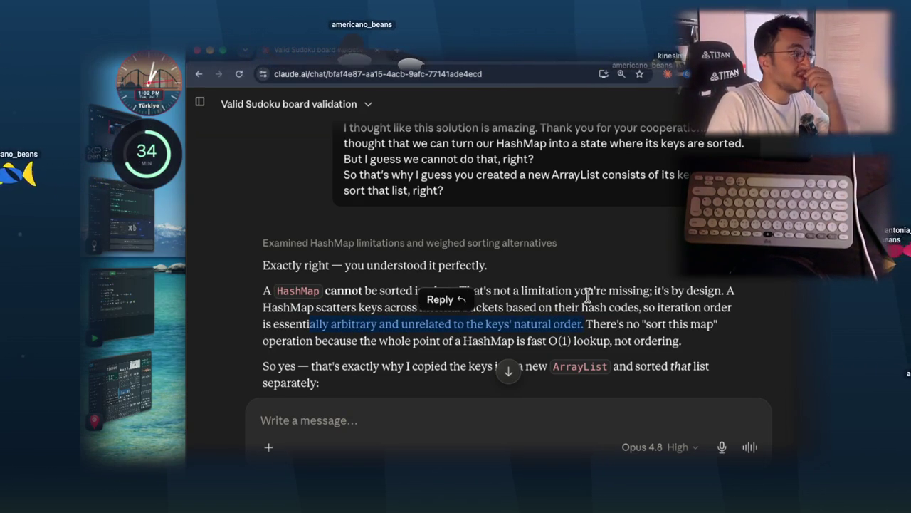
left_click_drag(547, 340, 690, 344)
left_click(604, 283)
scroll(605, 283, "down", 2)
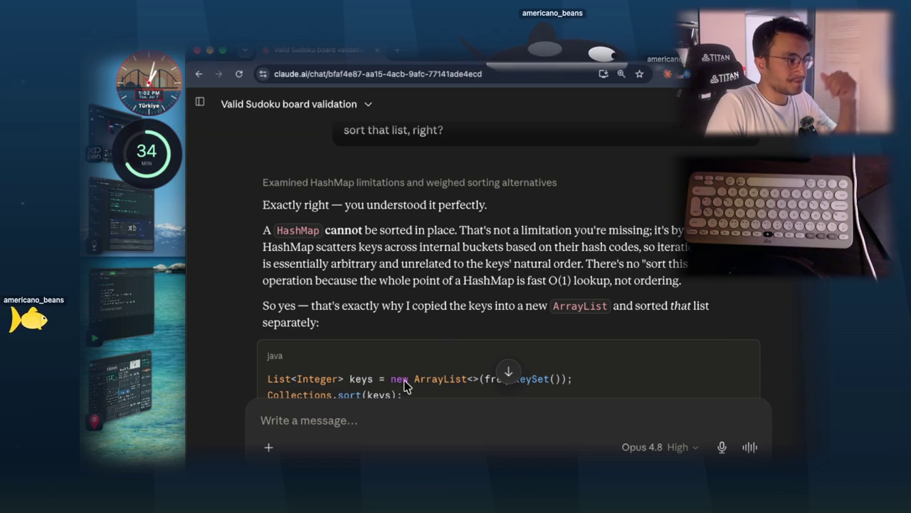
left_click(370, 412)
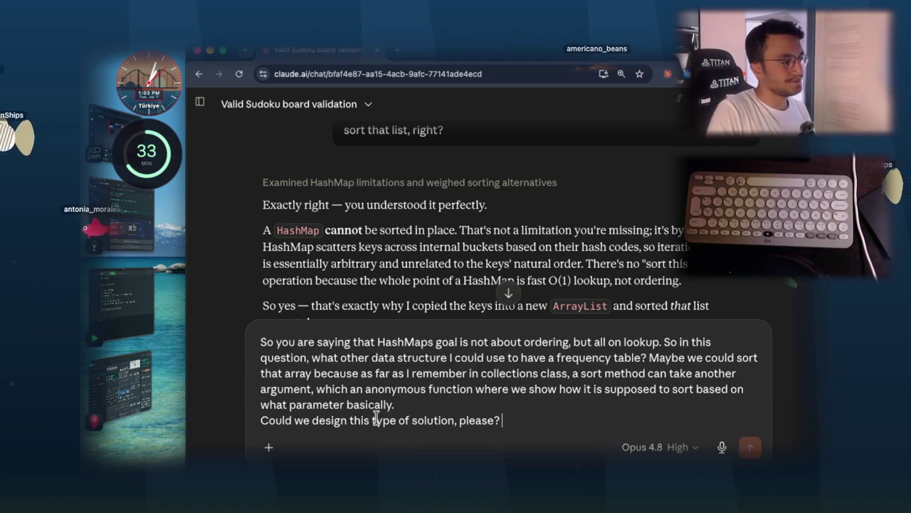
- Delete the trailing comma from the dictated comparator question
key("BackSpace")
key("BackSpace")
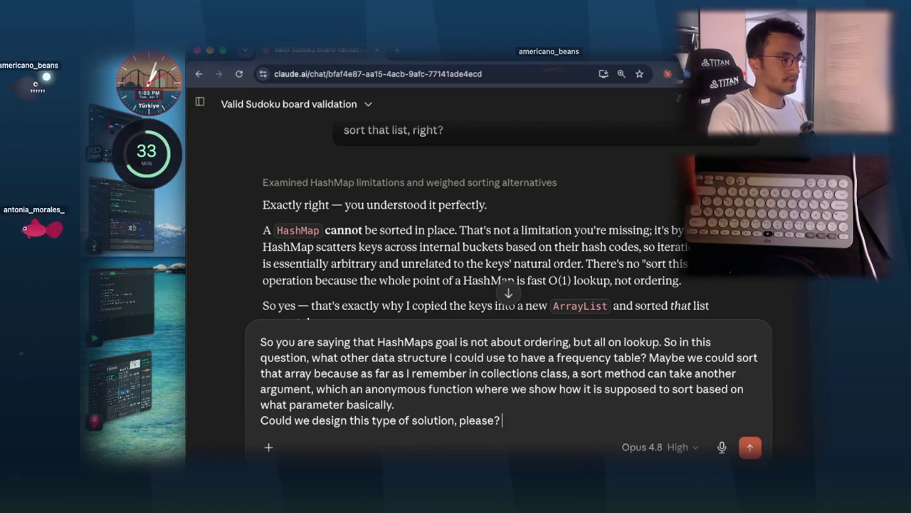
- Send the comparator question and highlight the sort overload and Comparator ordering in the reply
key("Return")
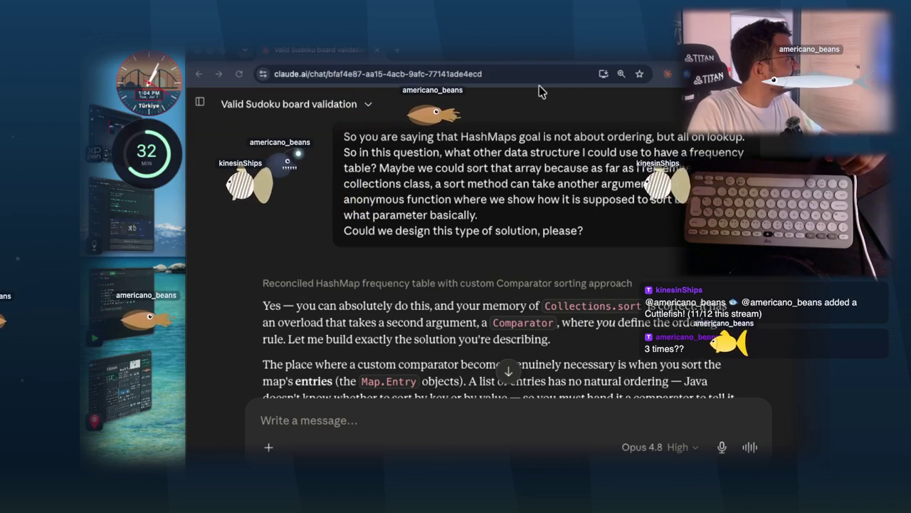
left_click(331, 305)
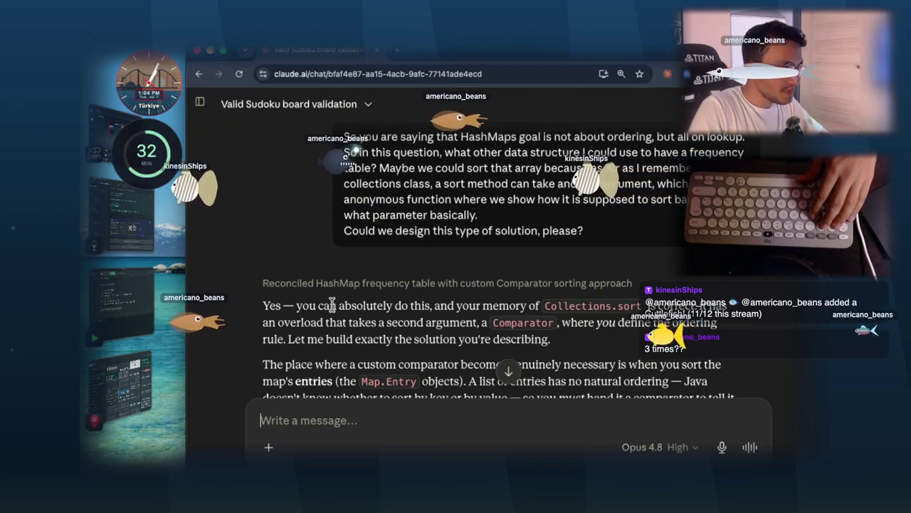
left_click(459, 305)
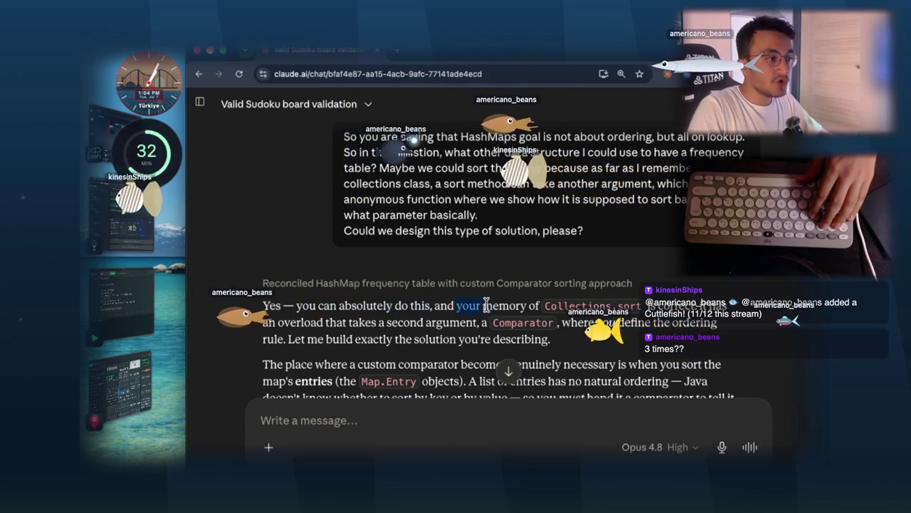
left_click_drag(278, 322, 473, 324)
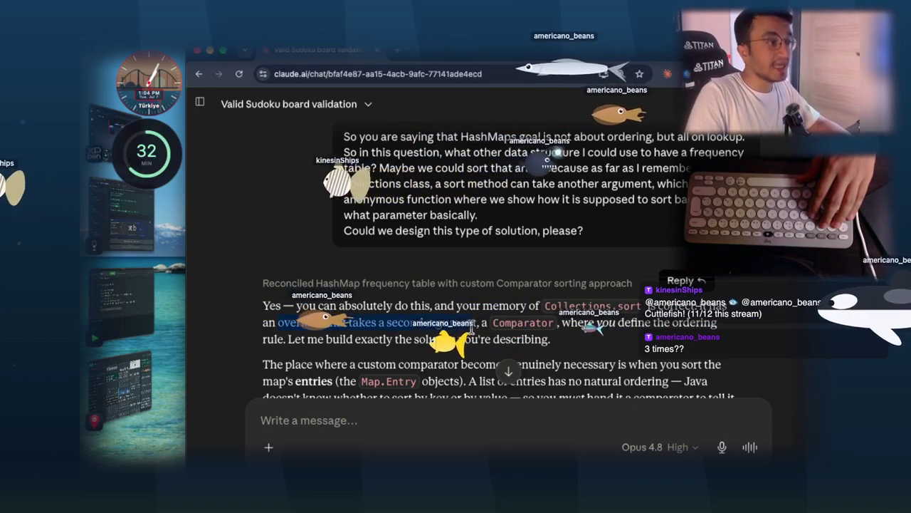
double_click(533, 322)
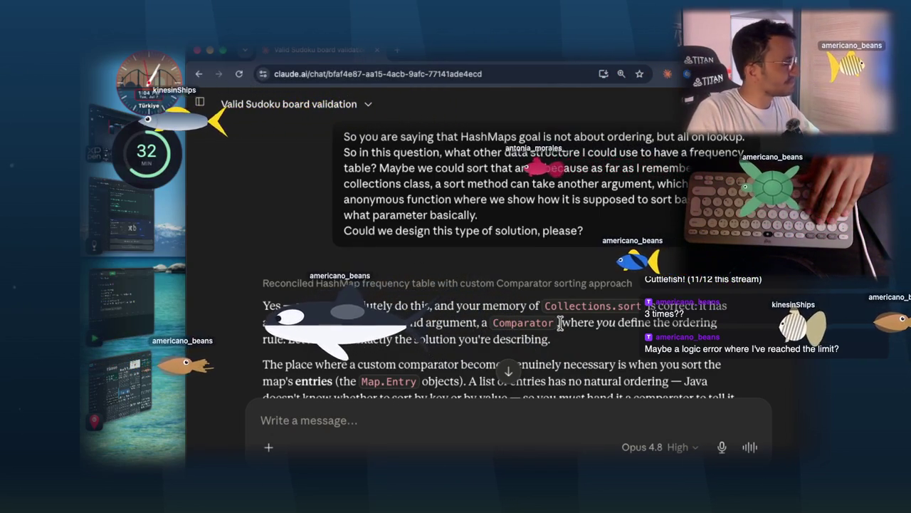
left_click_drag(563, 323, 717, 323)
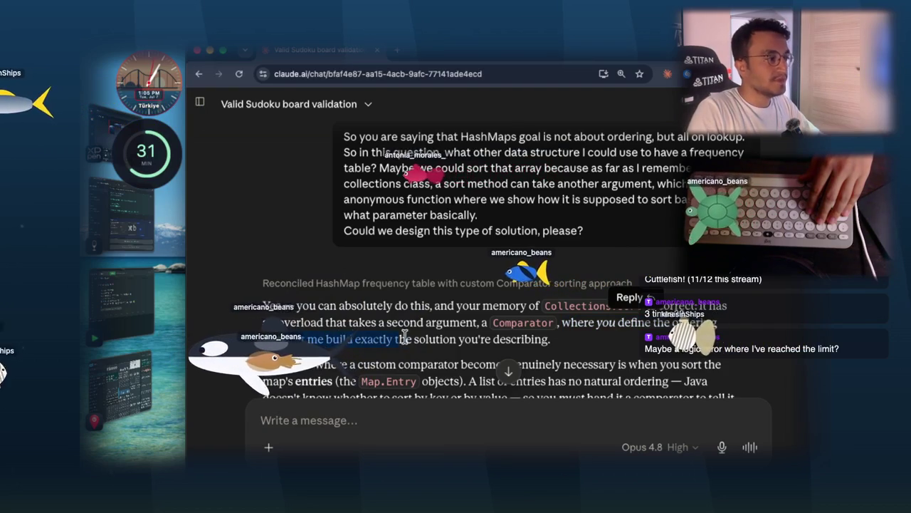
scroll(523, 272, "down", 5)
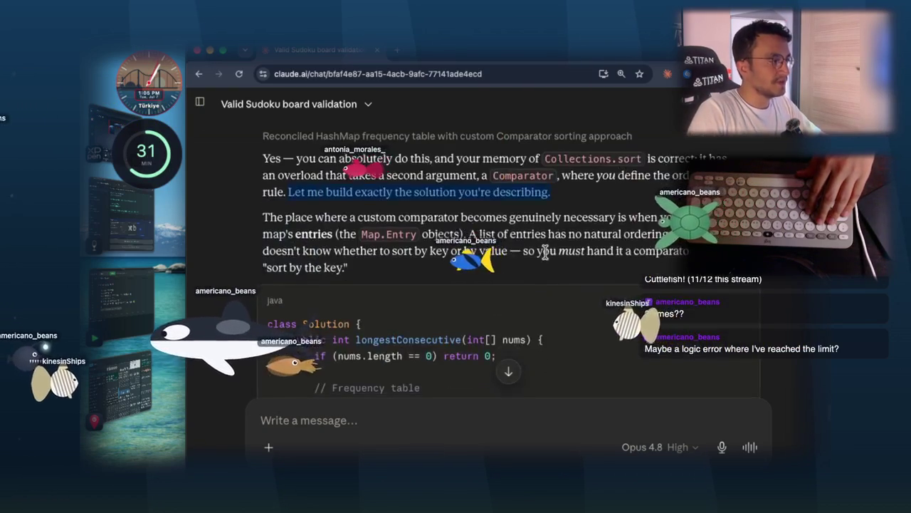
scroll(523, 272, "down", 4)
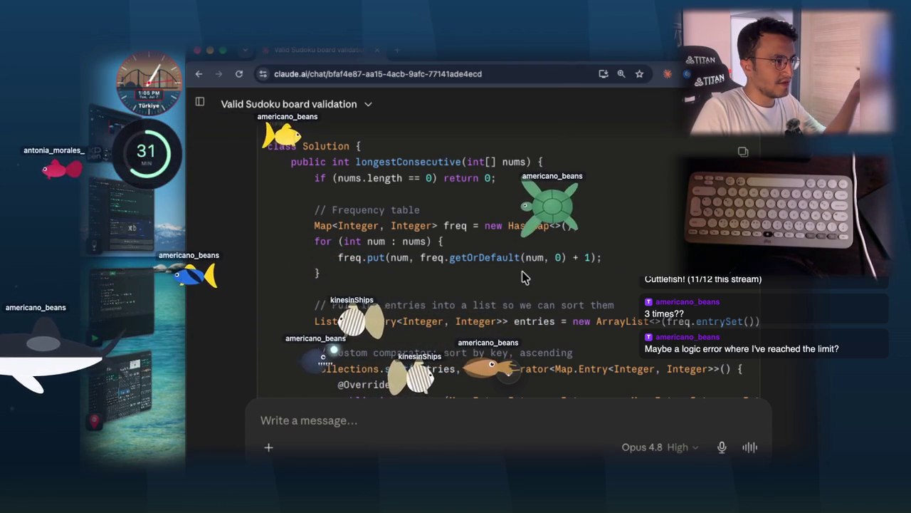
mouse_move(332, 209)
left_mouse_down()
mouse_move(455, 242)
mouse_move(371, 260)
mouse_move(603, 259)
left_mouse_up()
left_click_drag(368, 305, 617, 305)
left_click(636, 257)
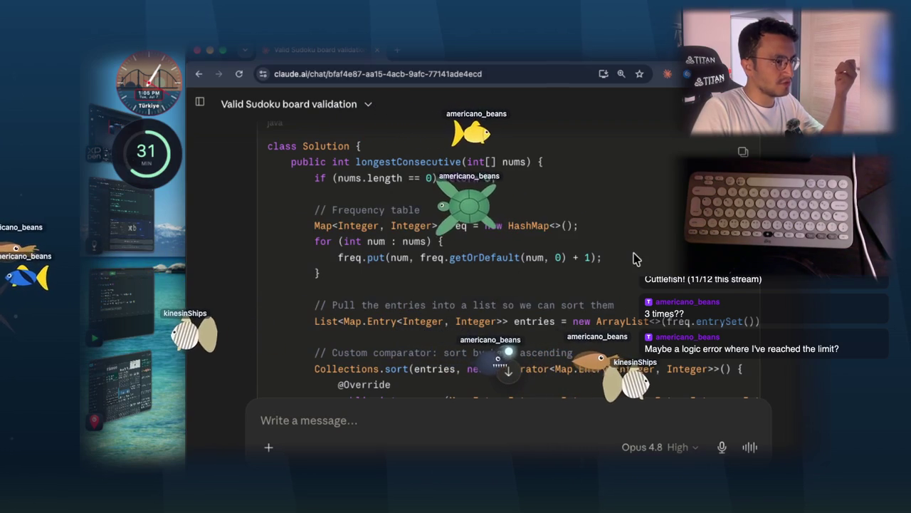
scroll(636, 256, "down", 2)
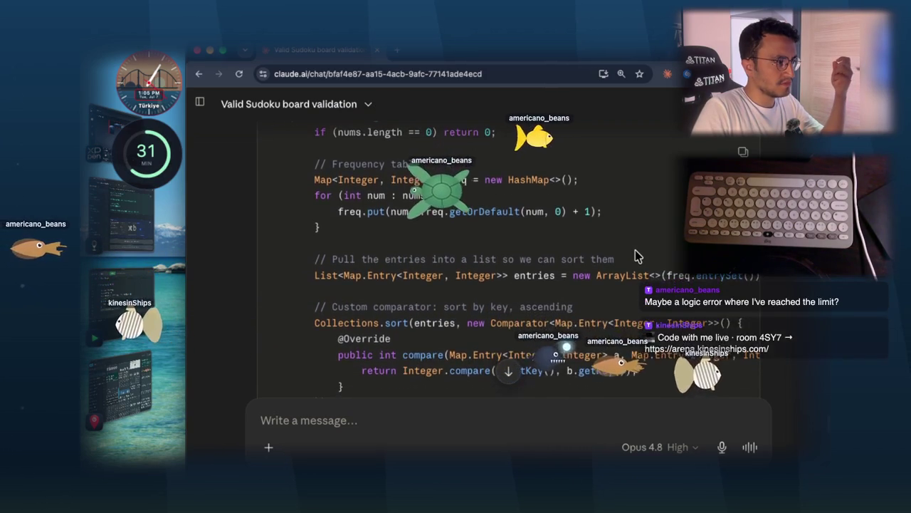
scroll(636, 257, "down", 1)
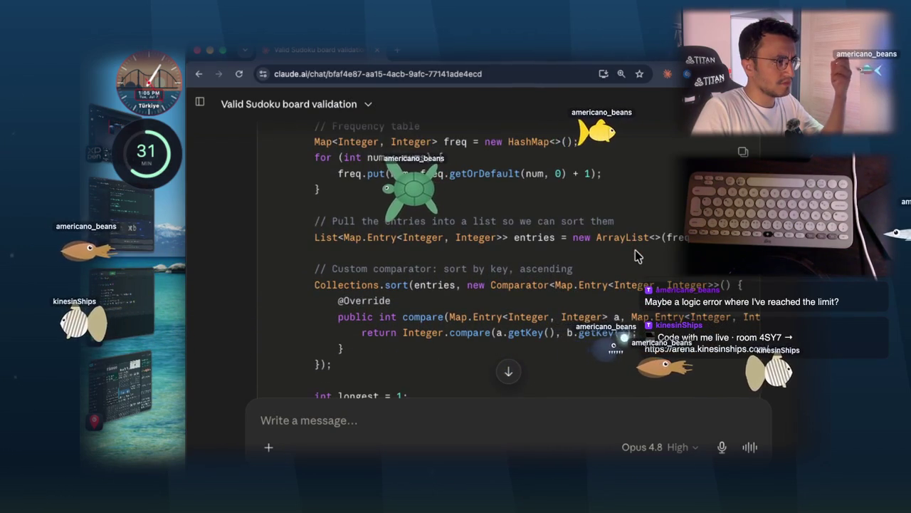
double_click(403, 268)
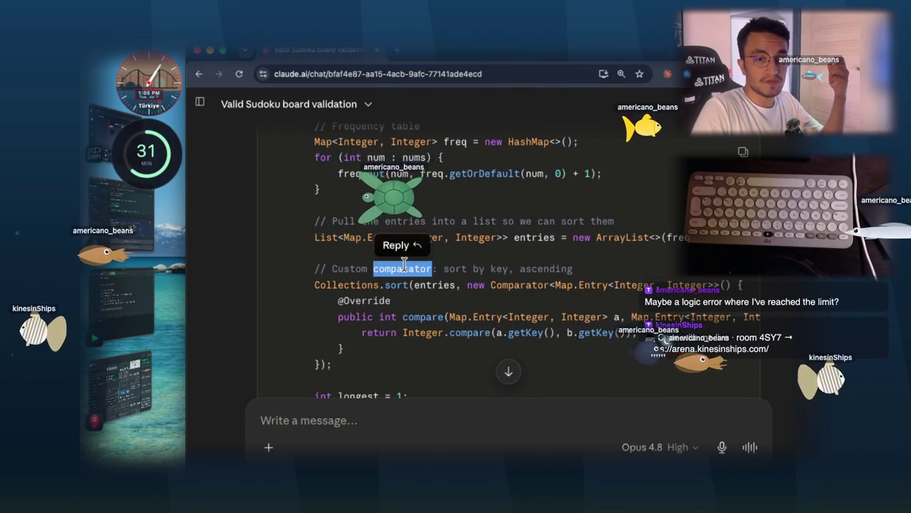
left_click(463, 237)
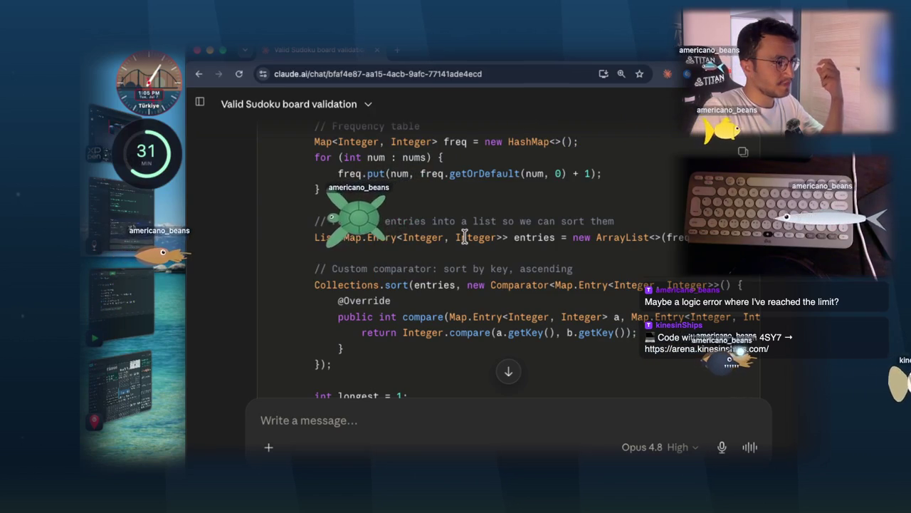
scroll(465, 238, "down", 2)
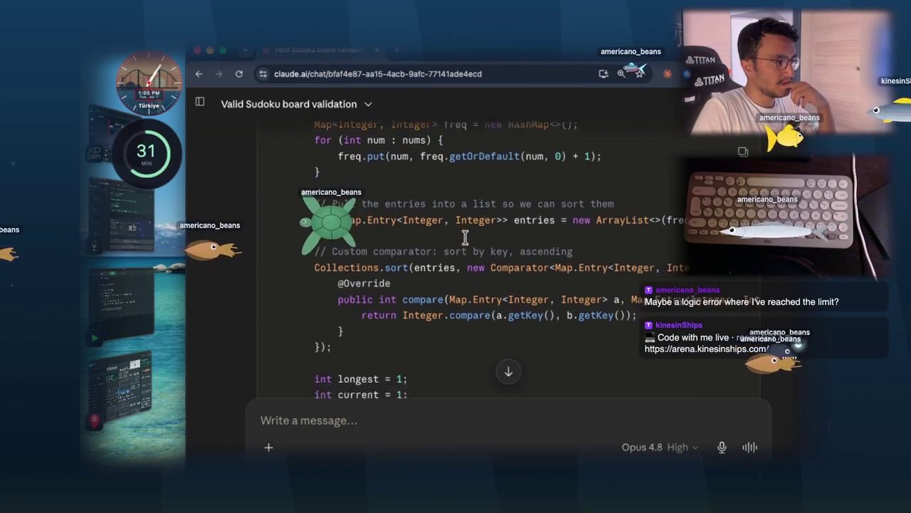
scroll(466, 239, "down", 5)
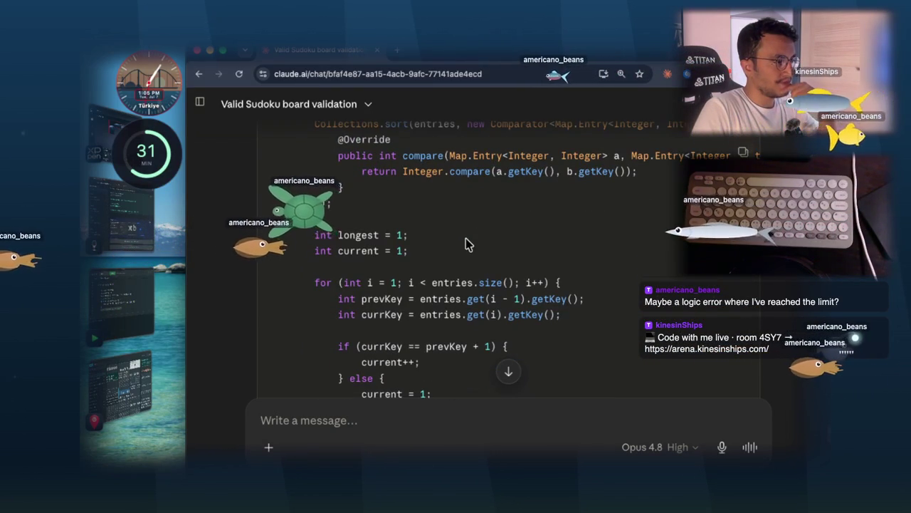
scroll(466, 238, "down", 2)
scroll(465, 240, "down", 5)
scroll(466, 241, "down", 5)
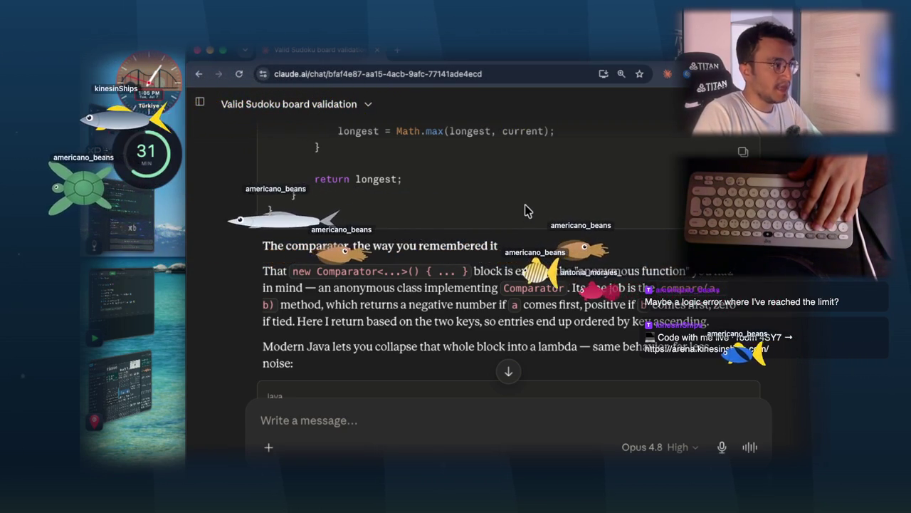
left_click_drag(382, 294, 490, 292)
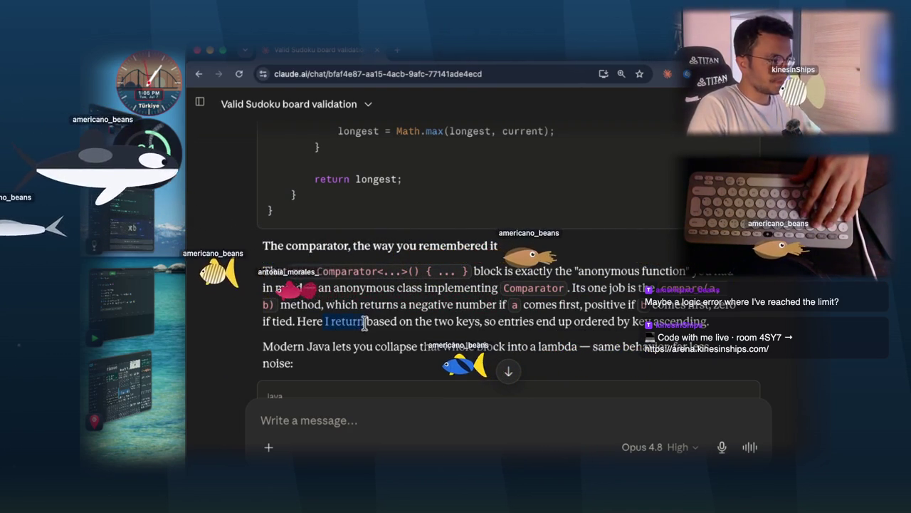
scroll(481, 313, "down", 5)
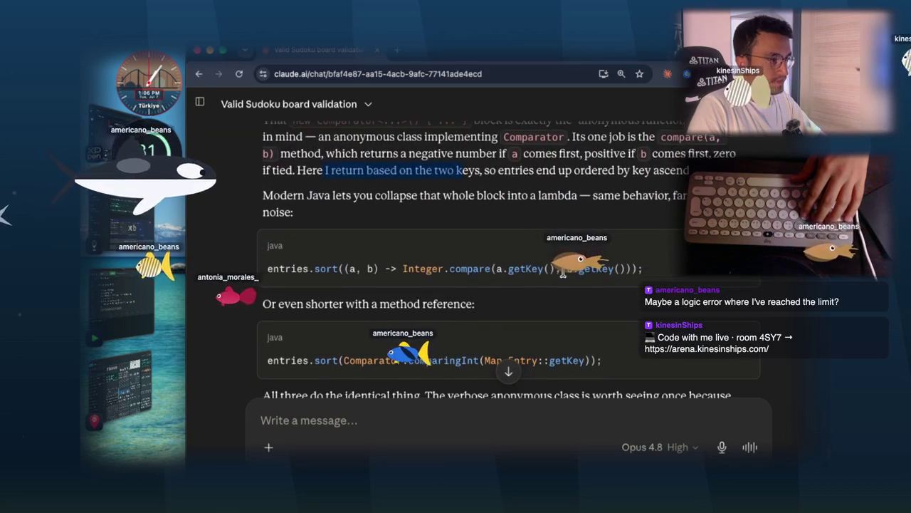
left_click_drag(306, 194, 411, 192)
left_click_drag(558, 197, 625, 195)
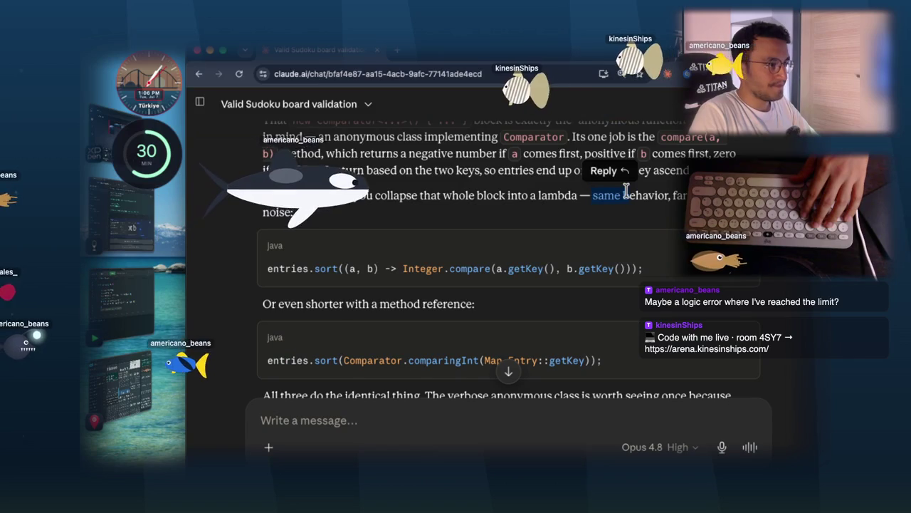
left_click_drag(306, 303, 454, 302)
scroll(574, 285, "down", 2)
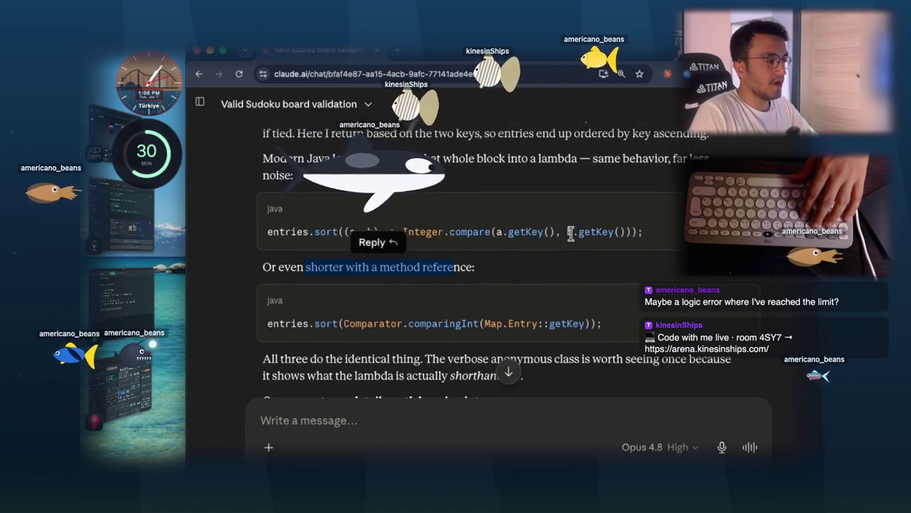
left_click(575, 286)
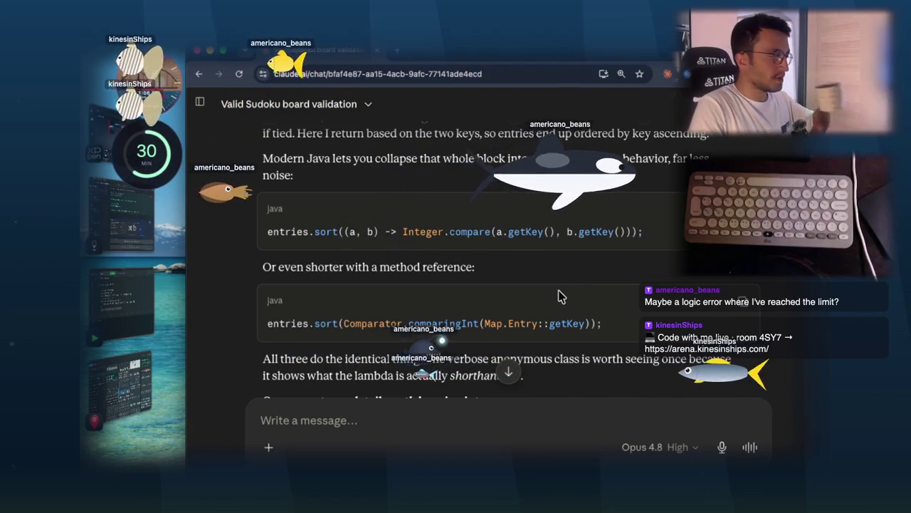
double_click(375, 324)
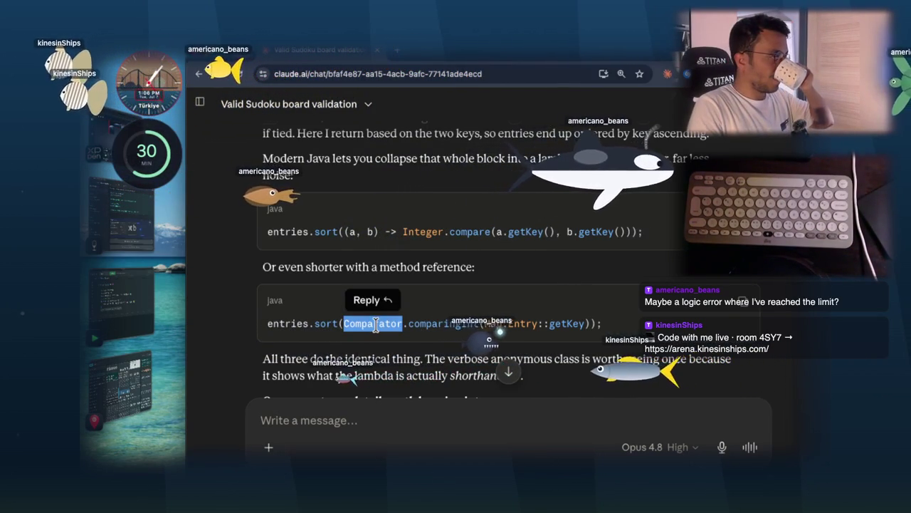
left_click(375, 324)
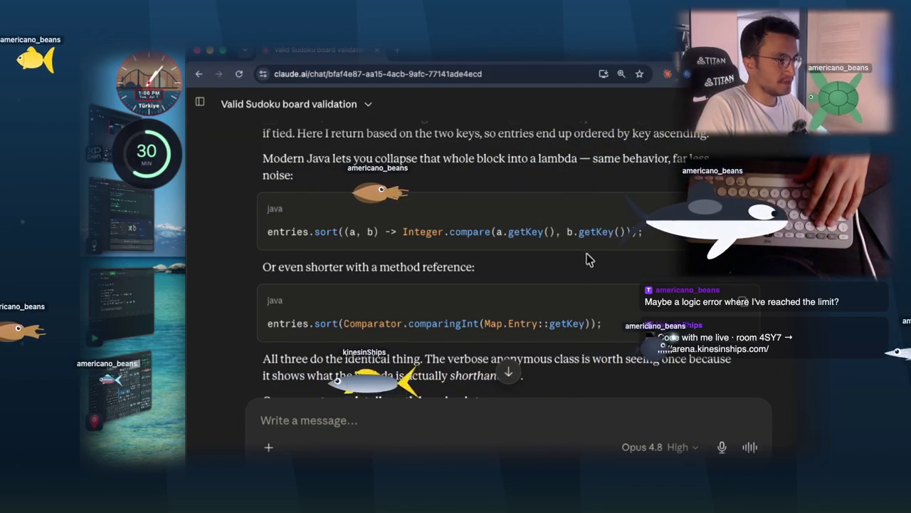
left_click_drag(647, 236, 318, 242)
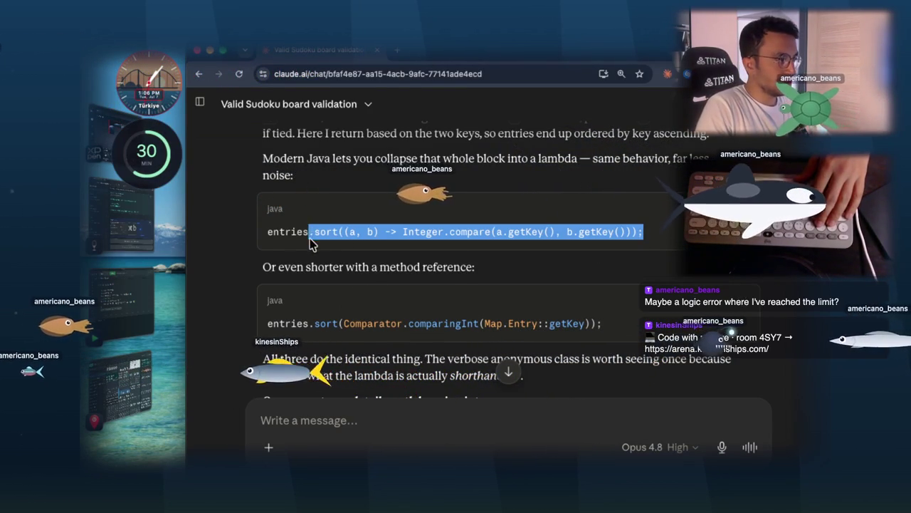
left_click(329, 239)
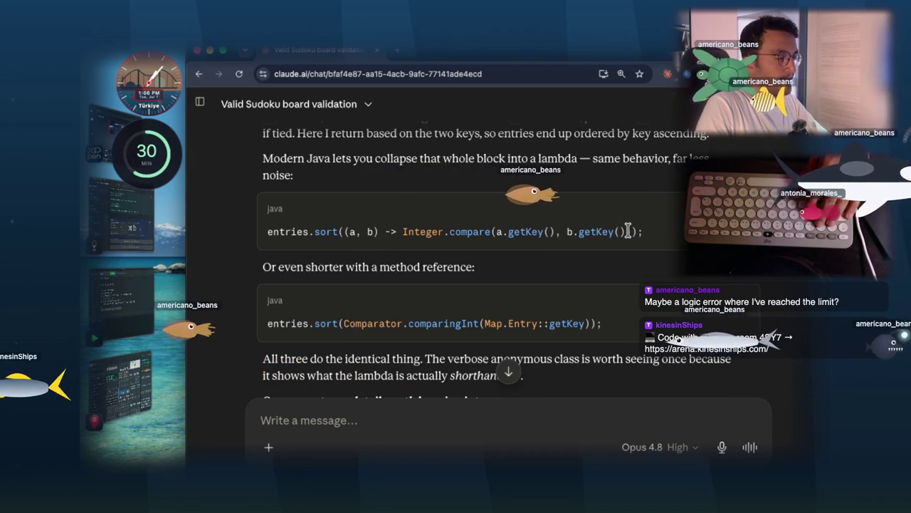
scroll(628, 232, "down", 2)
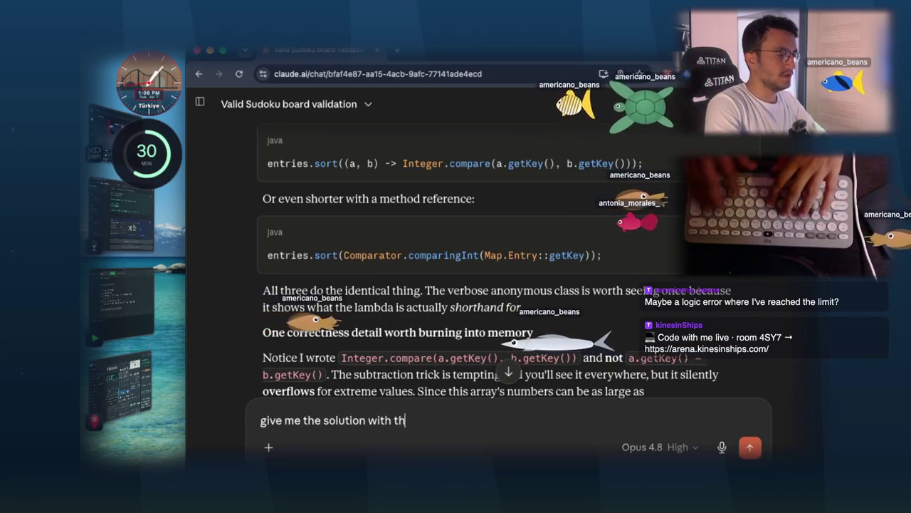
- Send 'give me the solution with this one' with the pasted entries.sort lambda line
type("ne")
type("entries.sort((a, b) -> Integer.compare(a.getKey(), b.getKey()));")
key("Return")
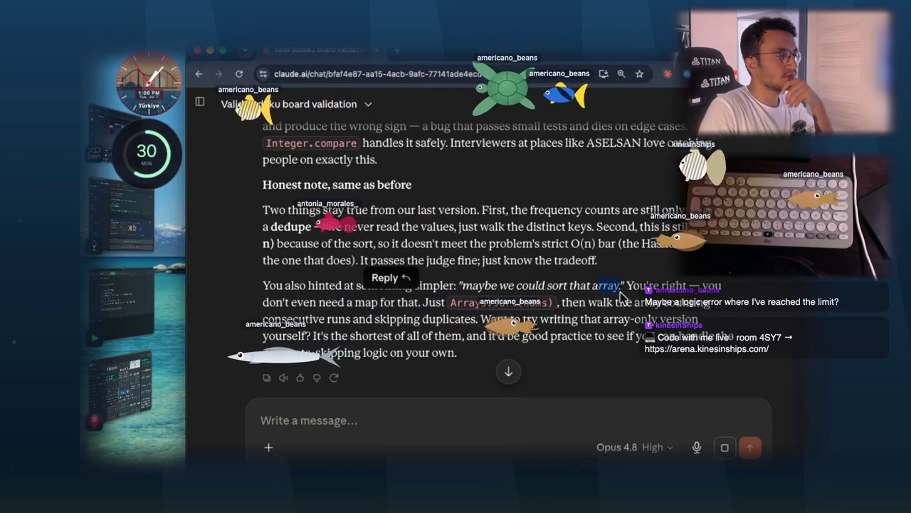
- Highlight the reply's notes on frequency counts, walking distinct keys and the sort's time cost
left_click_drag(597, 285, 623, 292)
mouse_move(263, 210)
left_mouse_down()
mouse_move(417, 224)
mouse_move(496, 208)
left_mouse_up()
left_click_drag(682, 209, 496, 209)
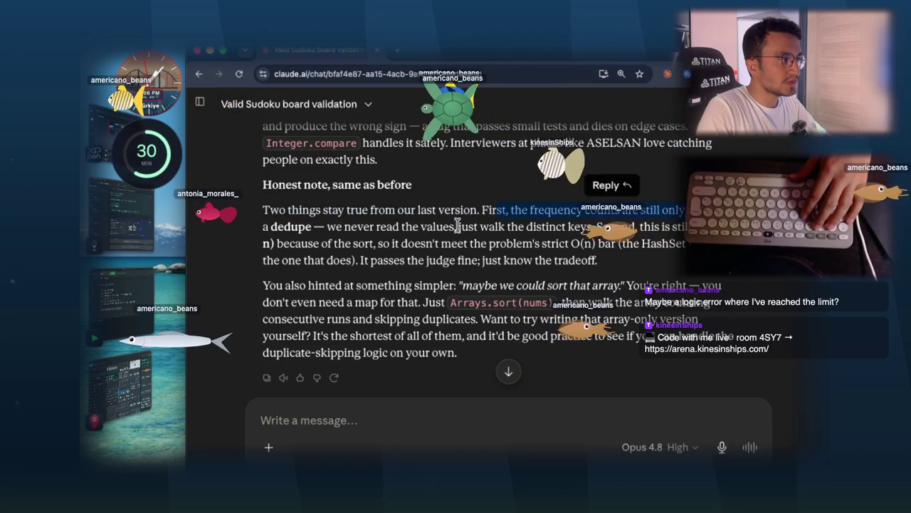
left_click_drag(333, 226, 651, 225)
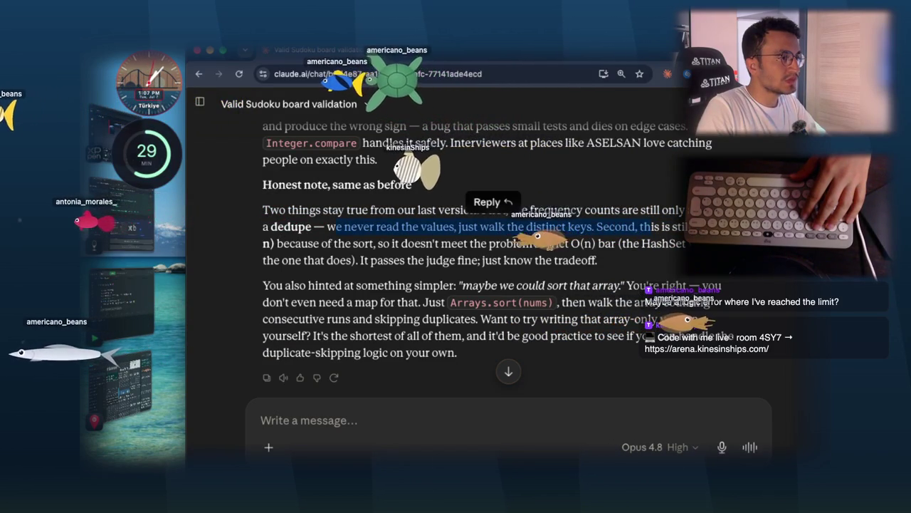
left_click_drag(321, 242, 369, 243)
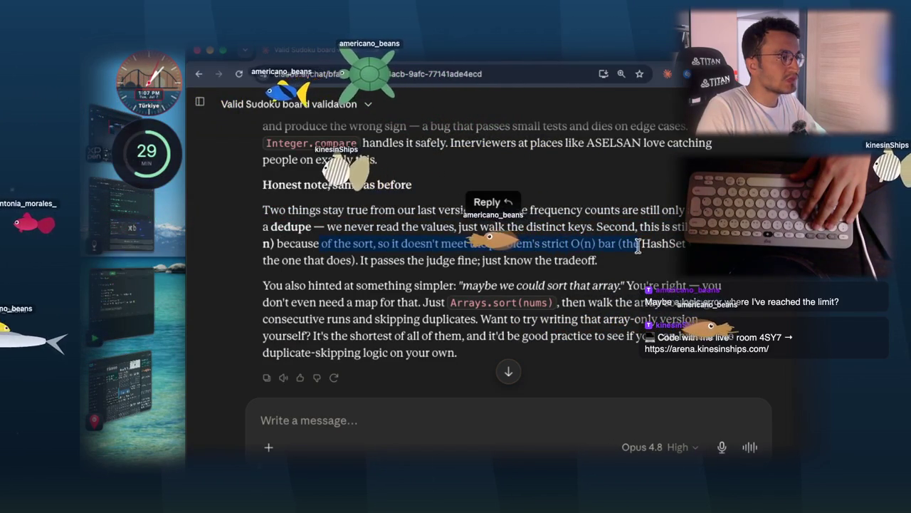
left_click_drag(633, 245, 640, 244)
scroll(647, 213, "down", 1)
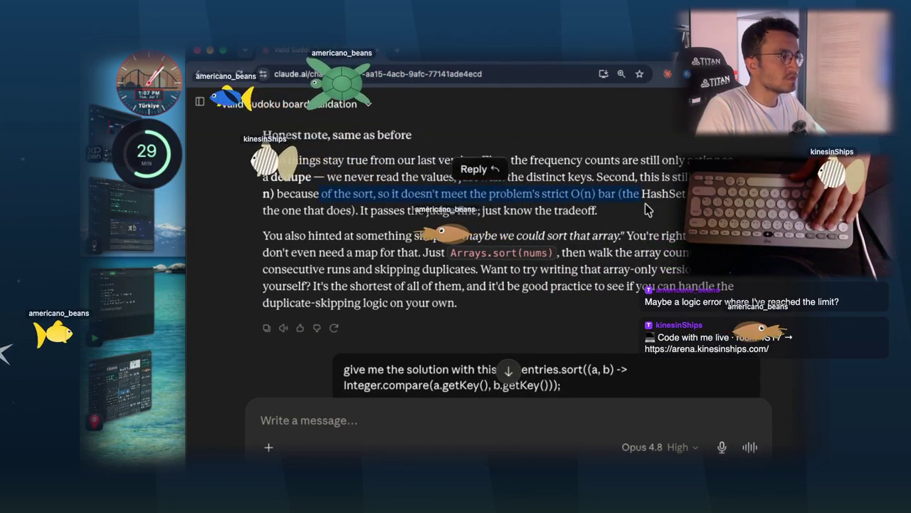
scroll(646, 210, "down", 5)
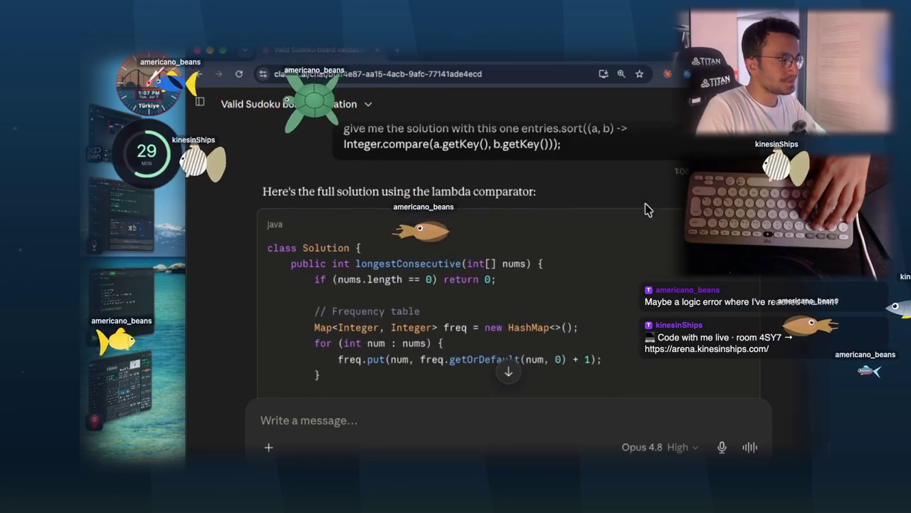
scroll(648, 209, "down", 2)
scroll(646, 209, "down", 2)
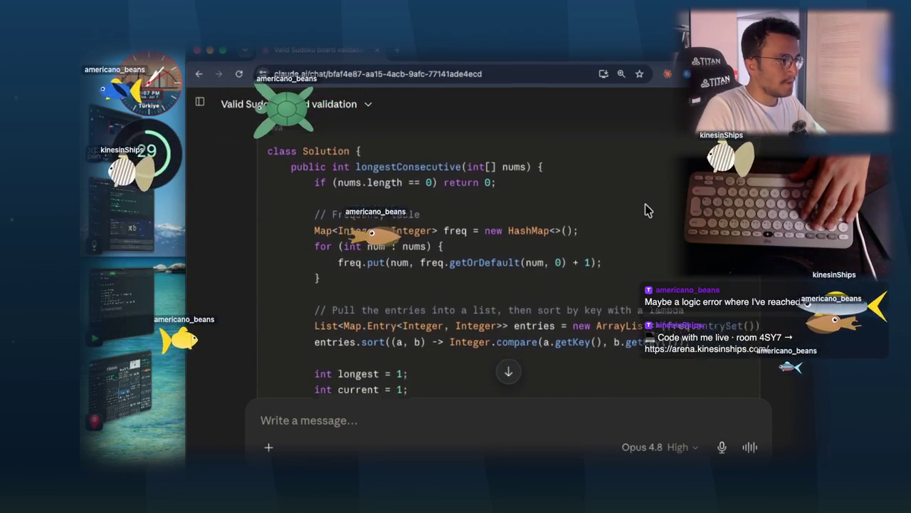
scroll(598, 223, "down", 2)
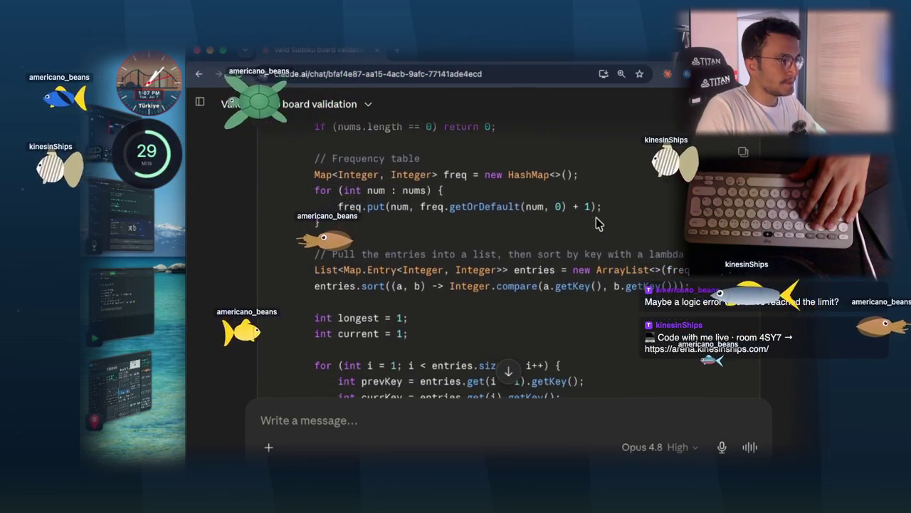
scroll(599, 223, "down", 3)
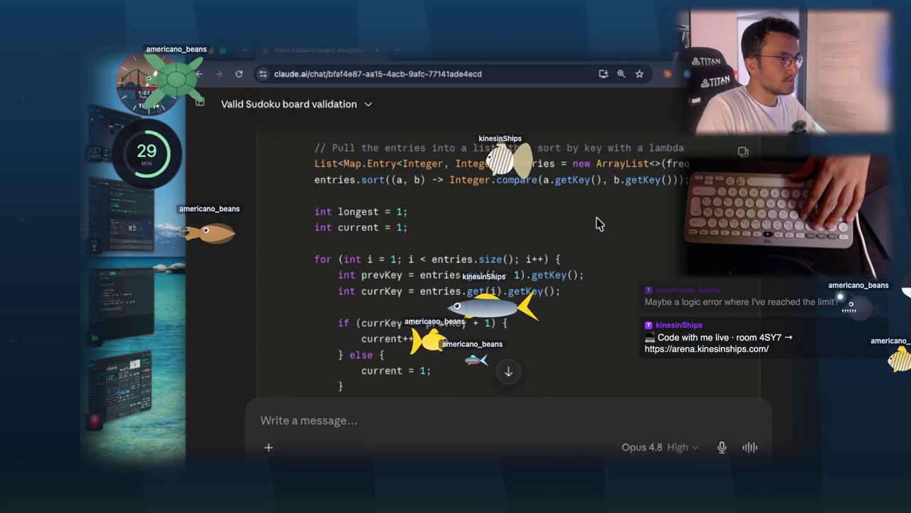
scroll(597, 223, "down", 4)
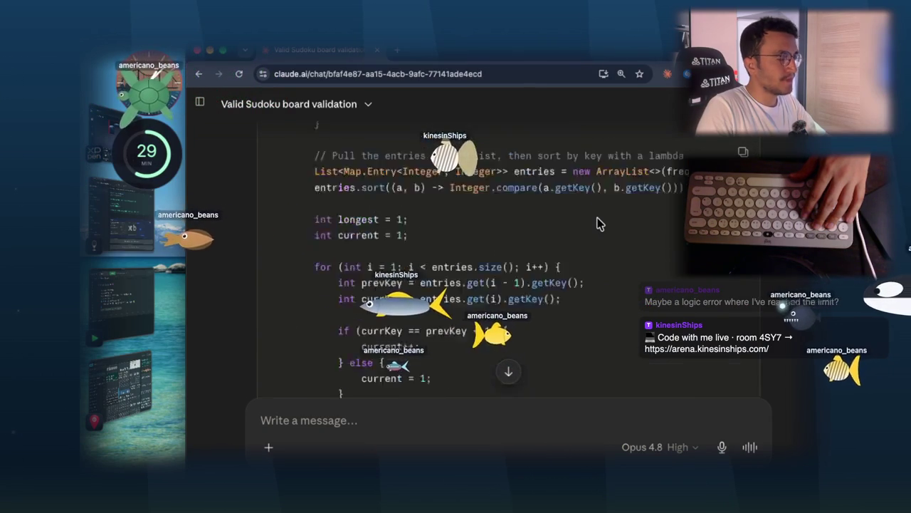
scroll(600, 224, "down", 10)
scroll(422, 275, "up", 10)
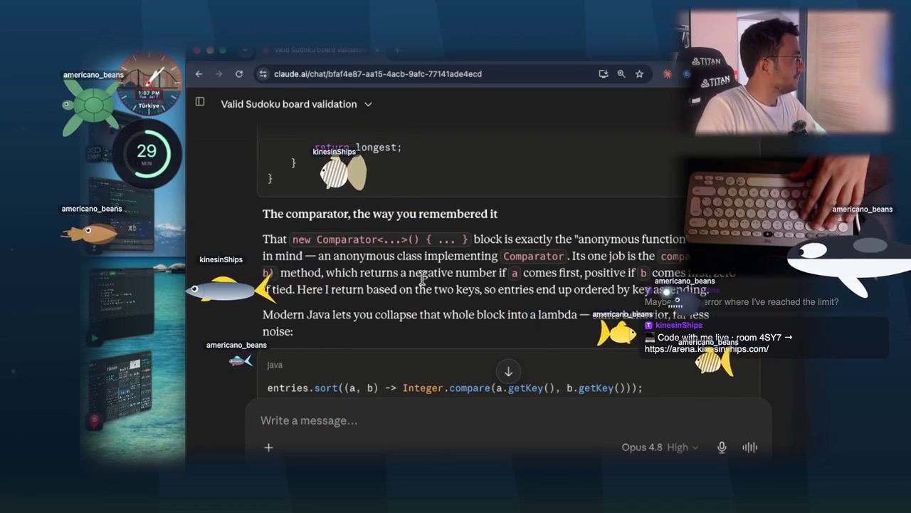
scroll(427, 278, "up", 15)
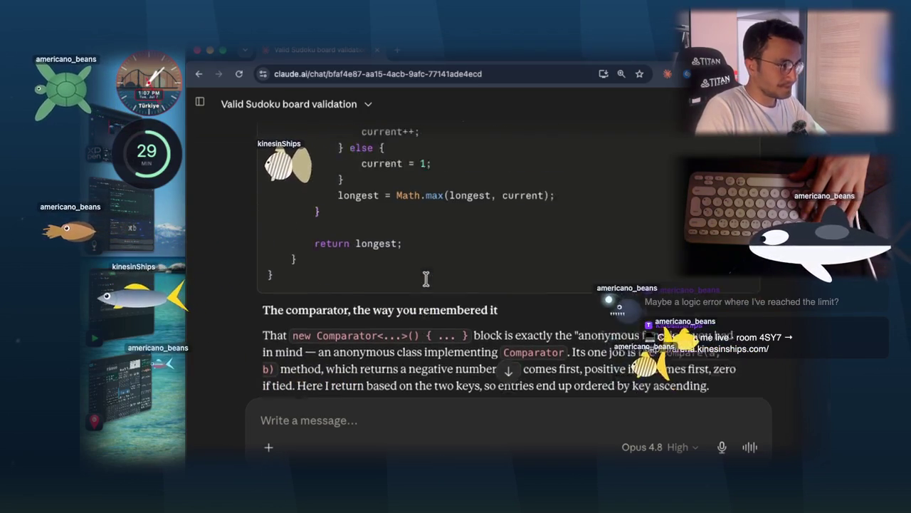
scroll(426, 280, "up", 15)
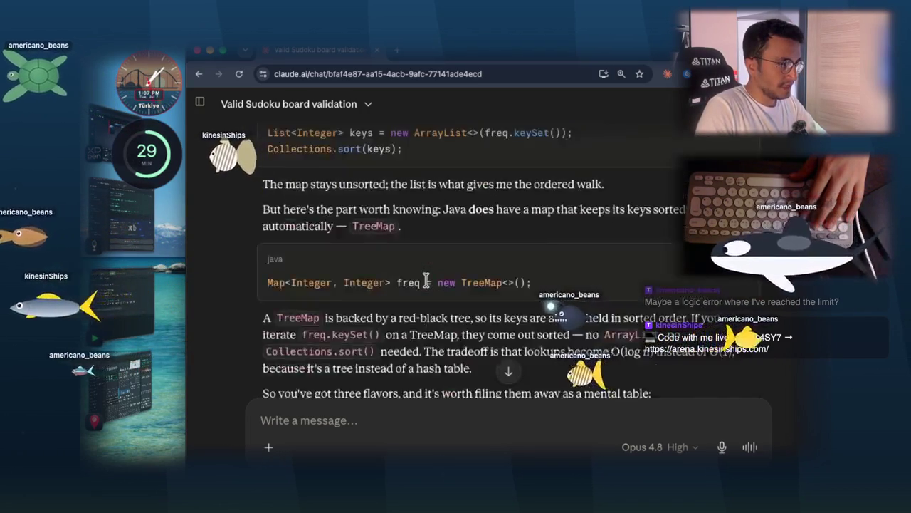
scroll(388, 455, "down", 4)
scroll(381, 441, "down", 3)
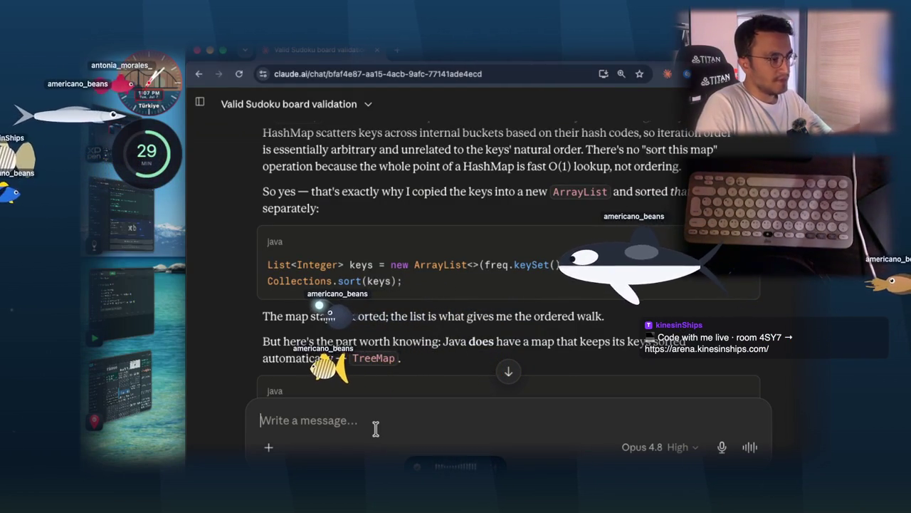
- Dictate and send a question asking why Claude keeps using HashMap instead of an array
left_click(375, 427)
type("We discussed about instead of using HashMap, maybe we can use Array, but you keep using HashMap. Why, claude? Why?")
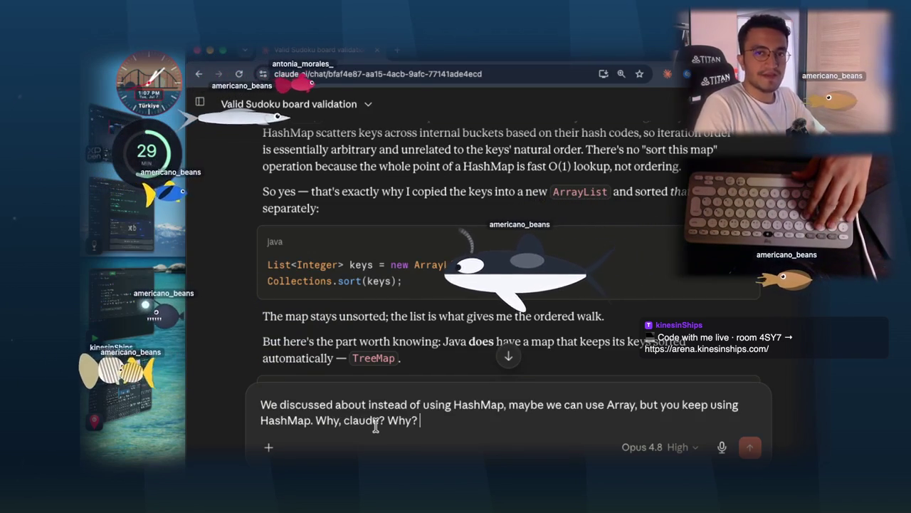
key("Return")
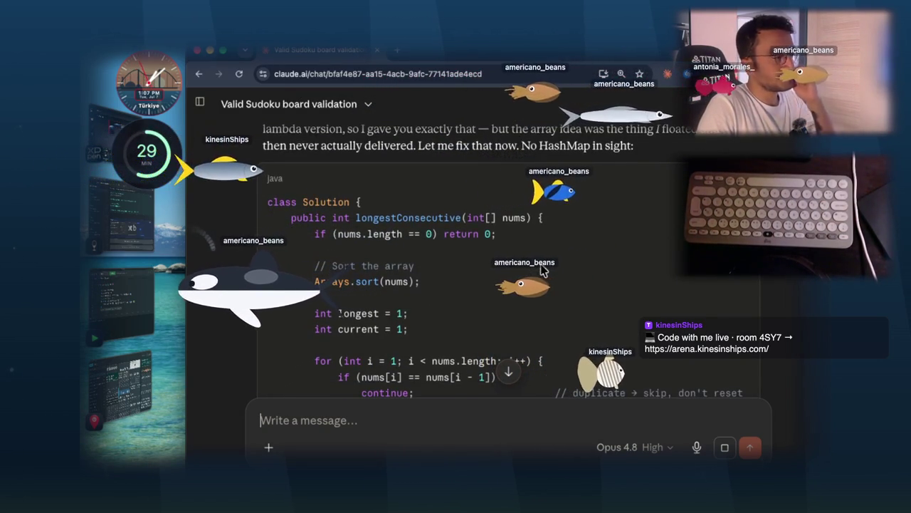
scroll(542, 270, "down", 2)
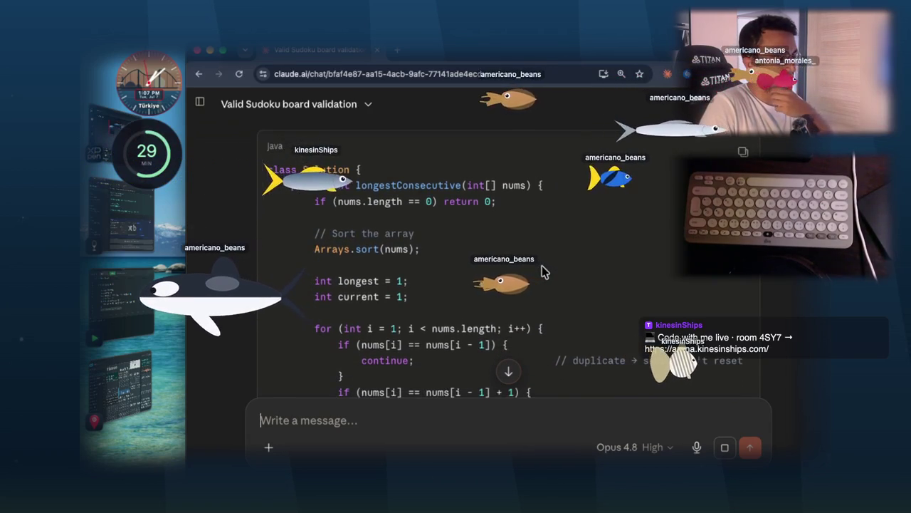
scroll(542, 271, "down", 2)
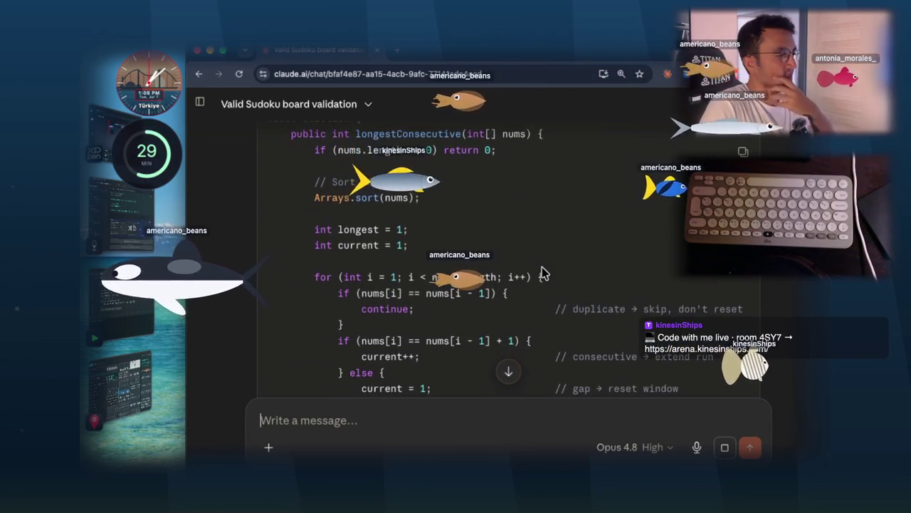
scroll(470, 244, "up", 3)
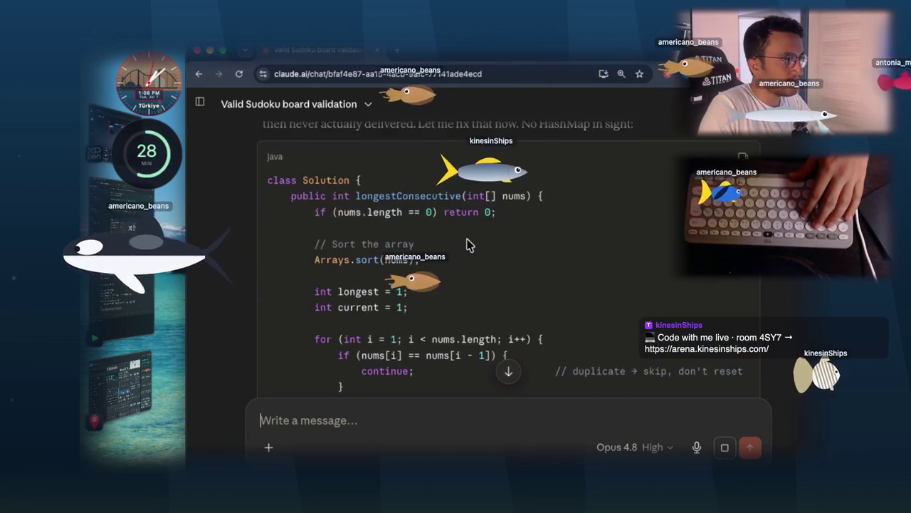
scroll(470, 237, "down", 6)
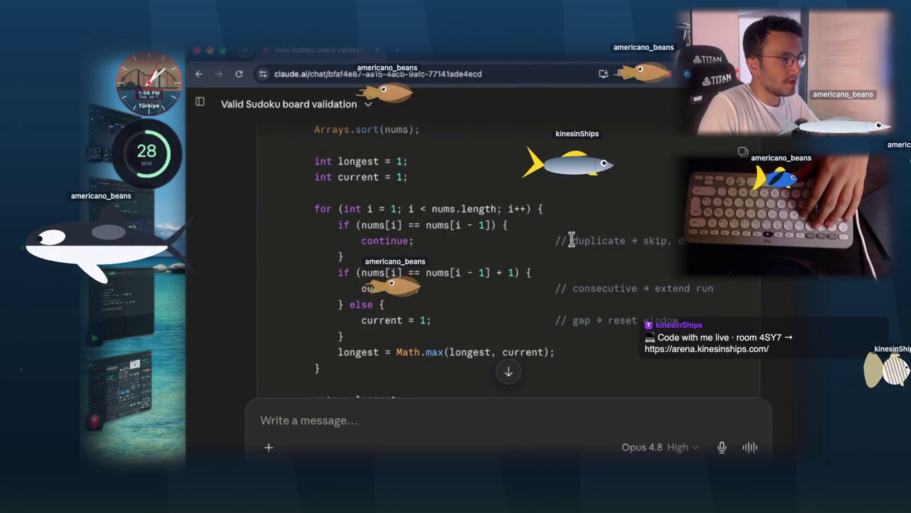
left_click_drag(573, 241, 683, 240)
left_click(656, 205)
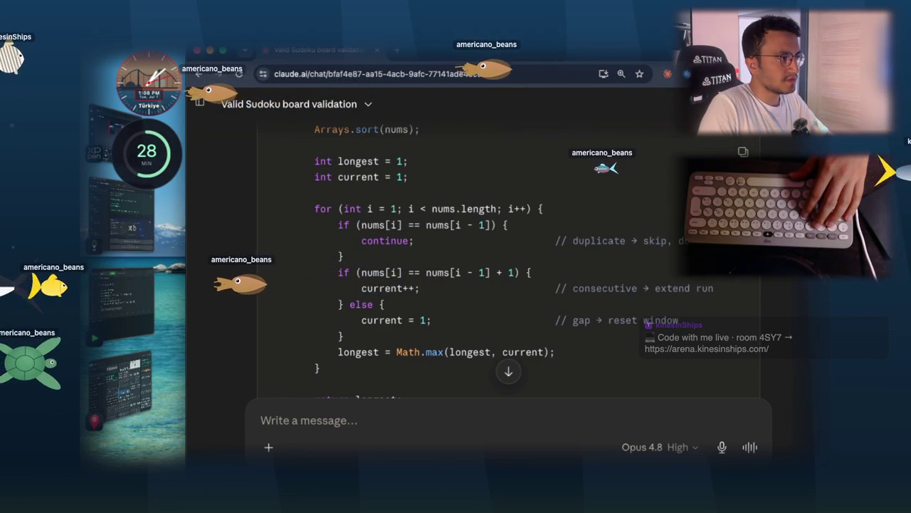
scroll(509, 263, "down", 3)
scroll(508, 263, "up", 5)
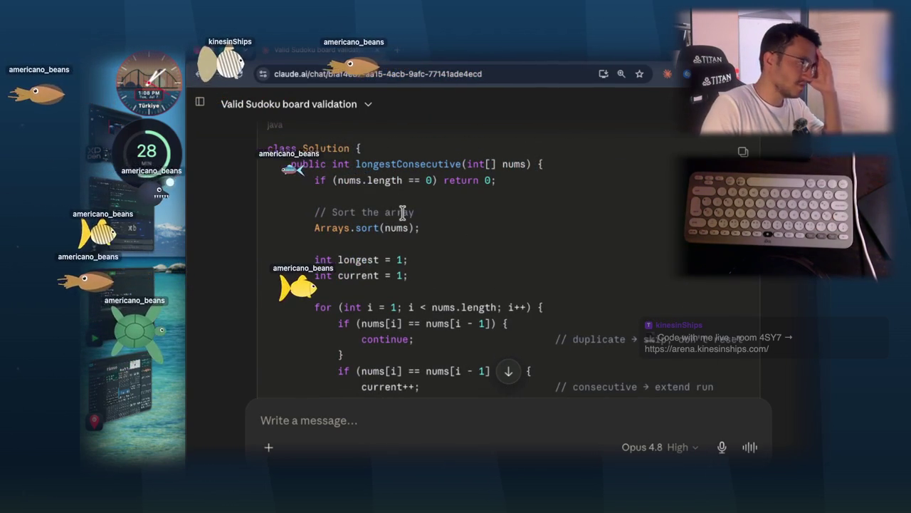
left_click_drag(420, 228, 314, 228)
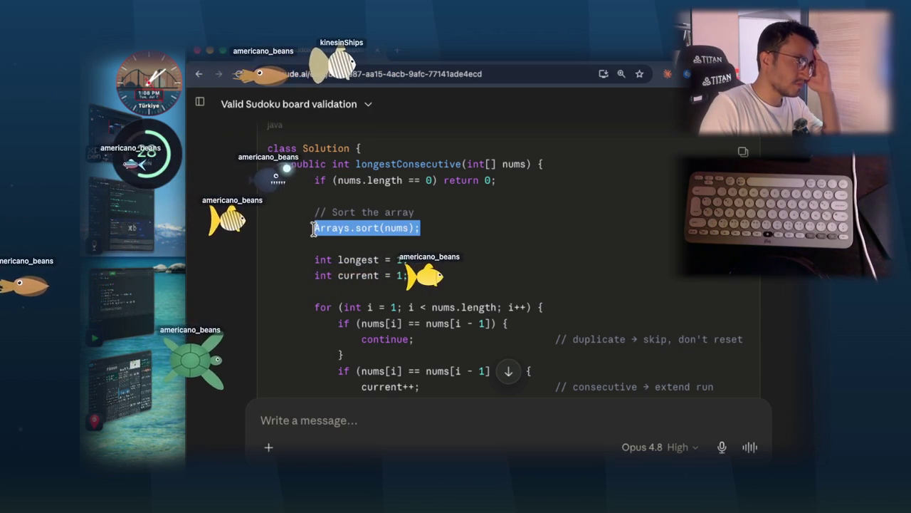
scroll(530, 191, "down", 1)
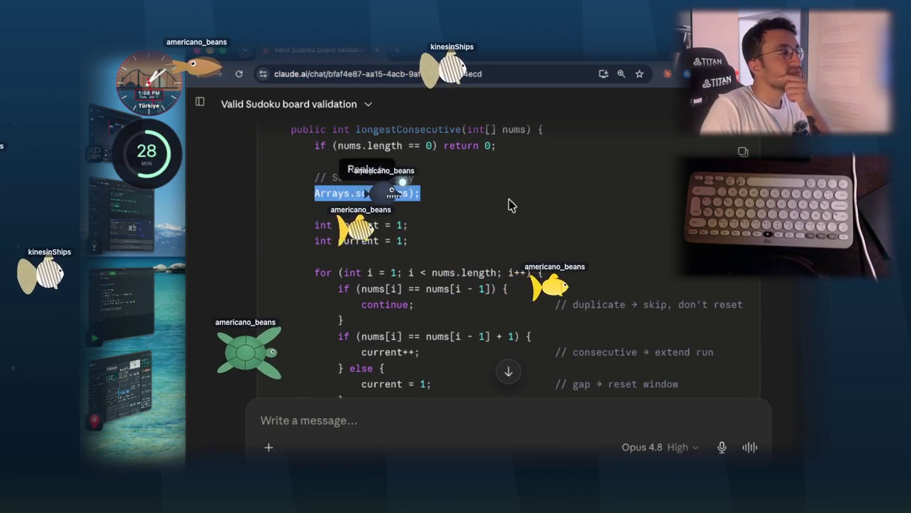
left_click(455, 222)
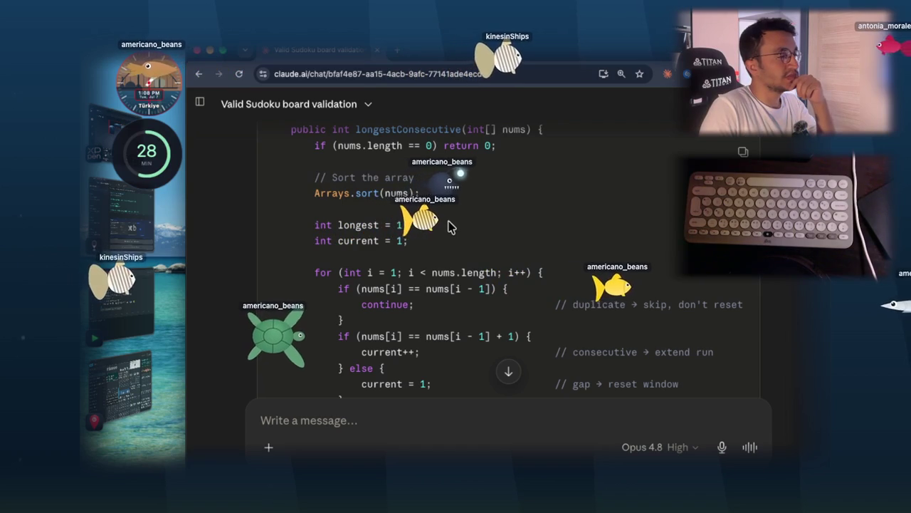
left_click_drag(360, 272, 489, 272)
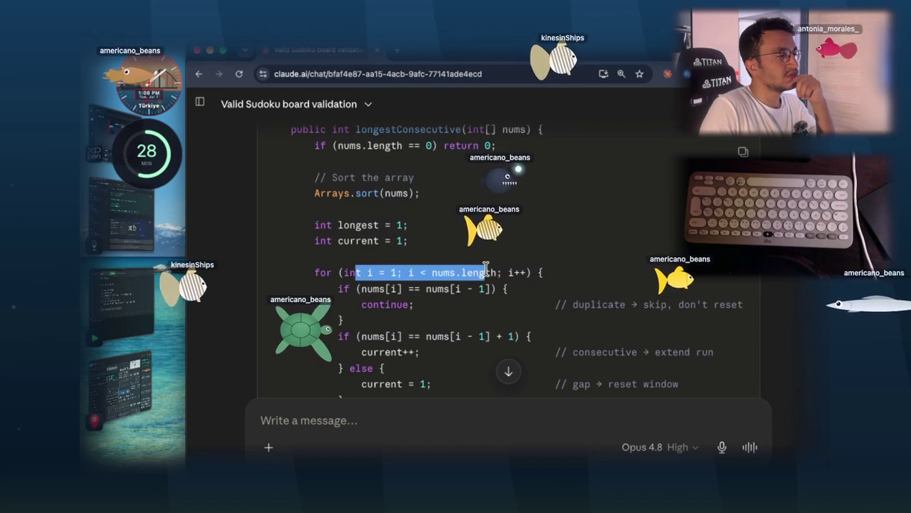
- Highlight the duplicate-check condition and its 'duplicate' comment in Claude's sorted-array solution
left_click(533, 249)
scroll(618, 255, "down", 1)
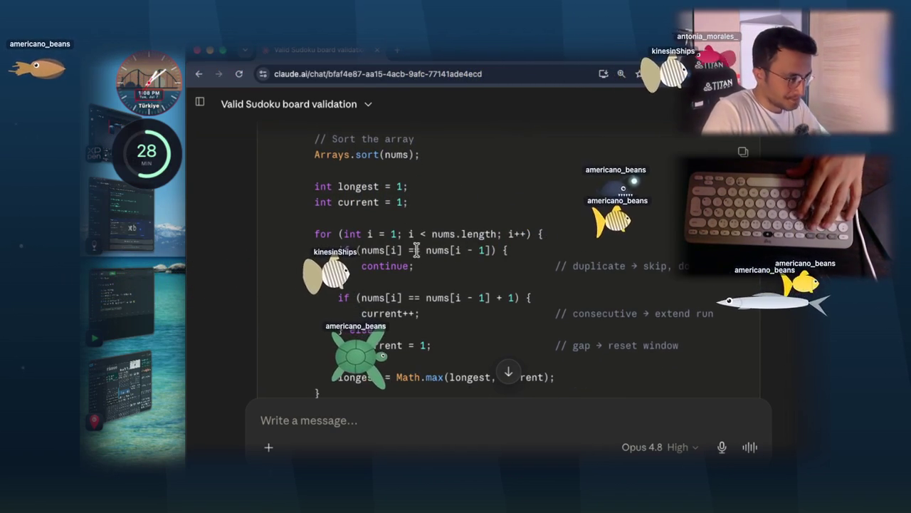
left_click_drag(403, 250, 383, 249)
left_click_drag(510, 250, 363, 250)
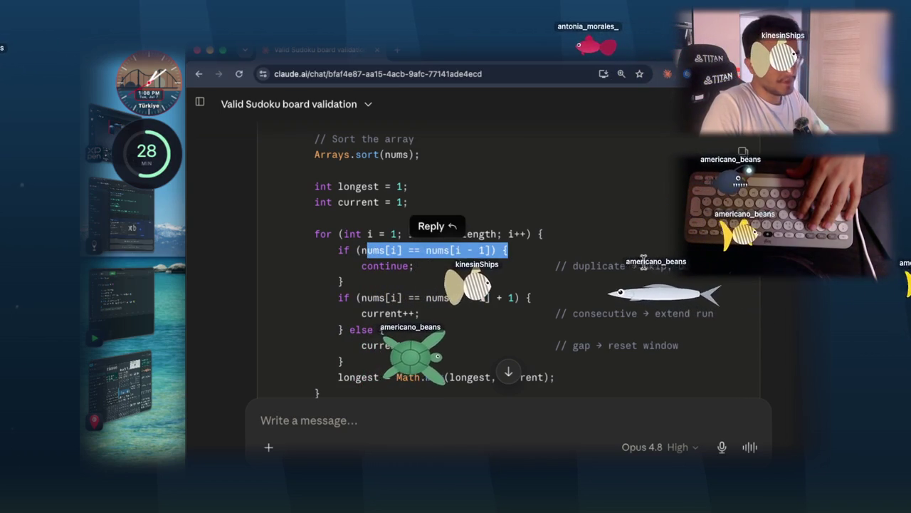
double_click(612, 265)
left_click(498, 246)
left_click_drag(356, 262, 336, 250)
left_click(496, 220)
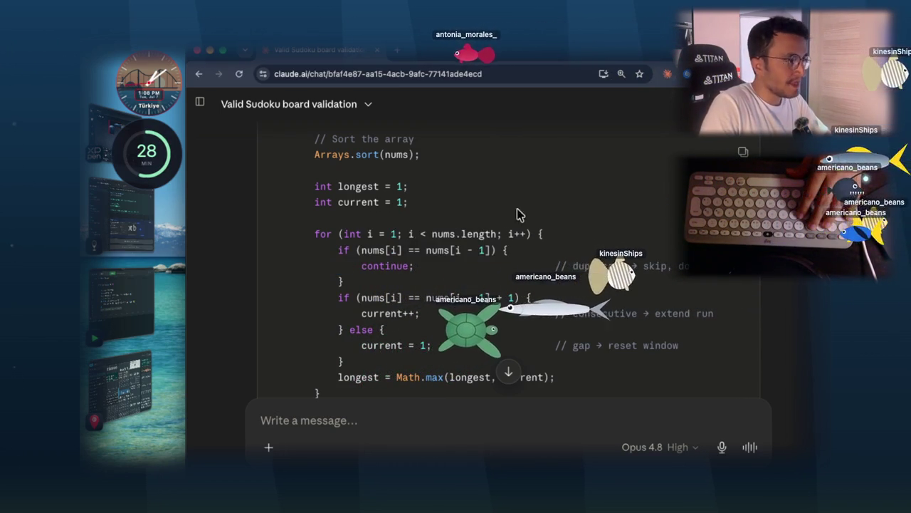
scroll(495, 241, "down", 2)
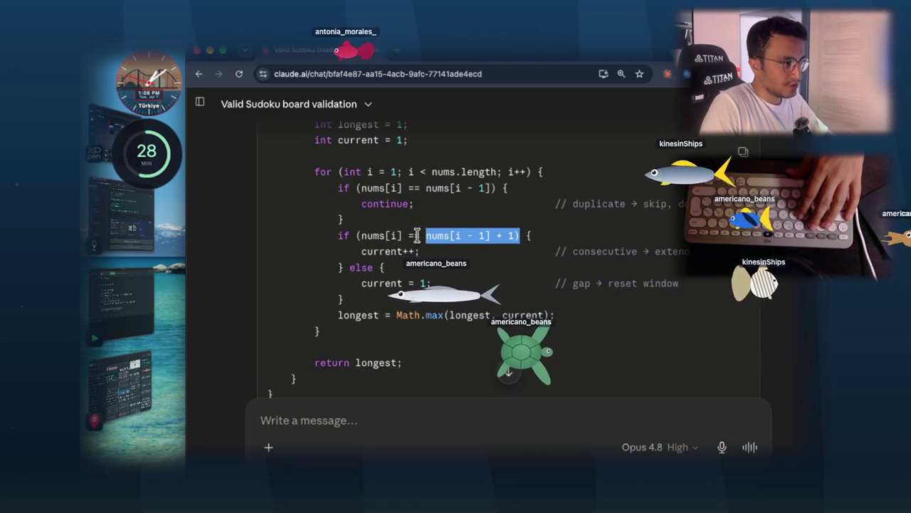
- Highlight the current increment and the current = 1 reset lines, then the Arrays.sort call
double_click(375, 249)
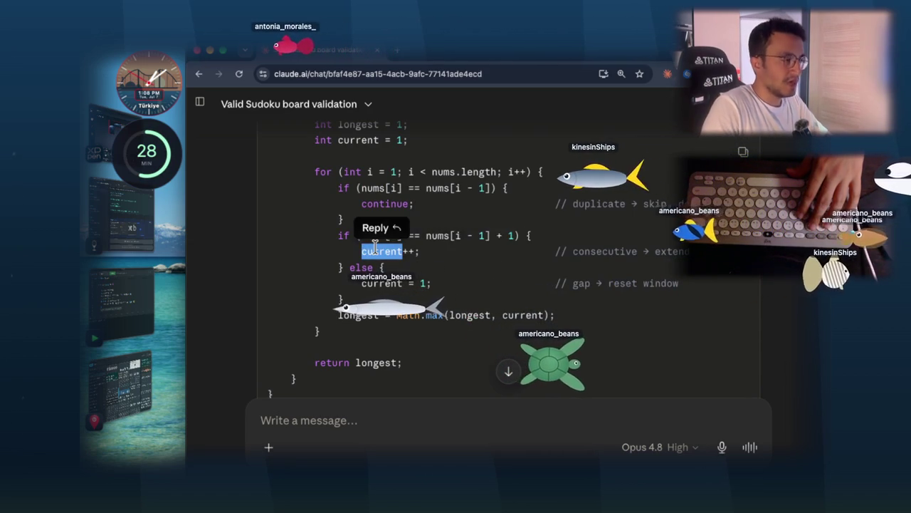
left_click(456, 244)
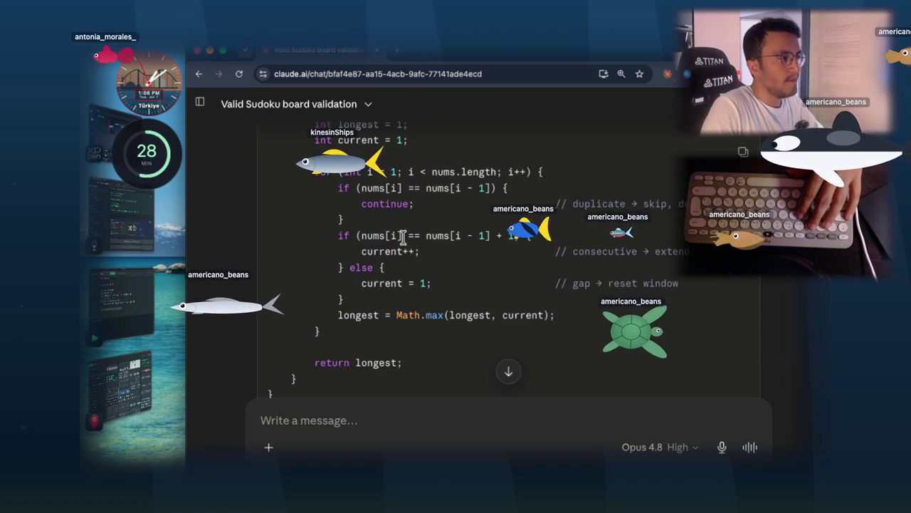
left_click_drag(443, 283, 359, 283)
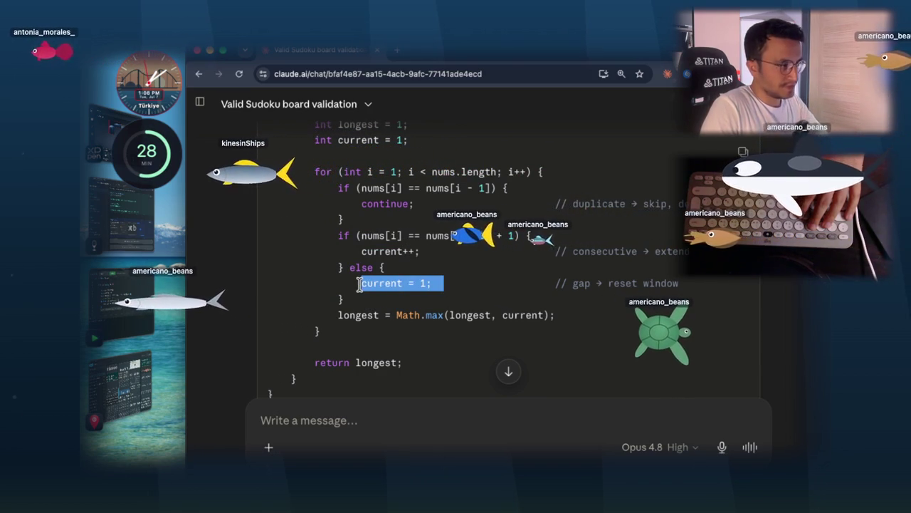
left_click(427, 313)
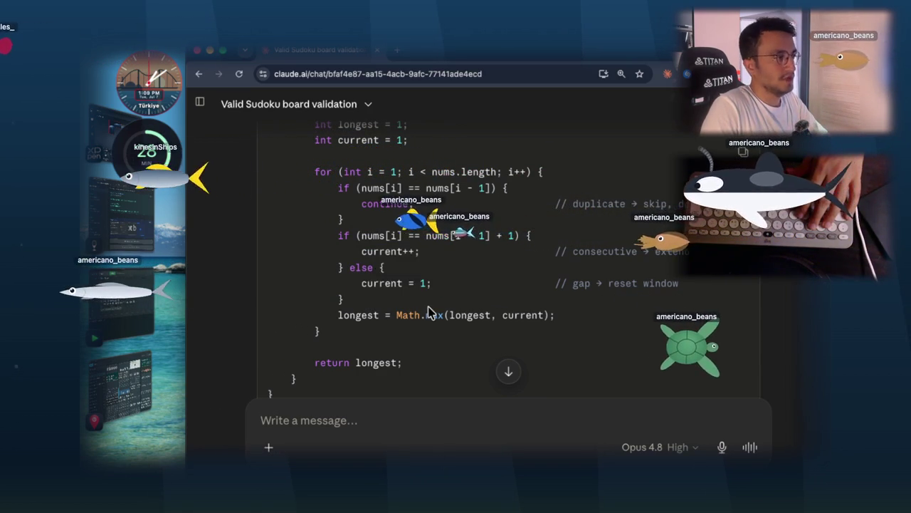
scroll(437, 299, "up", 5)
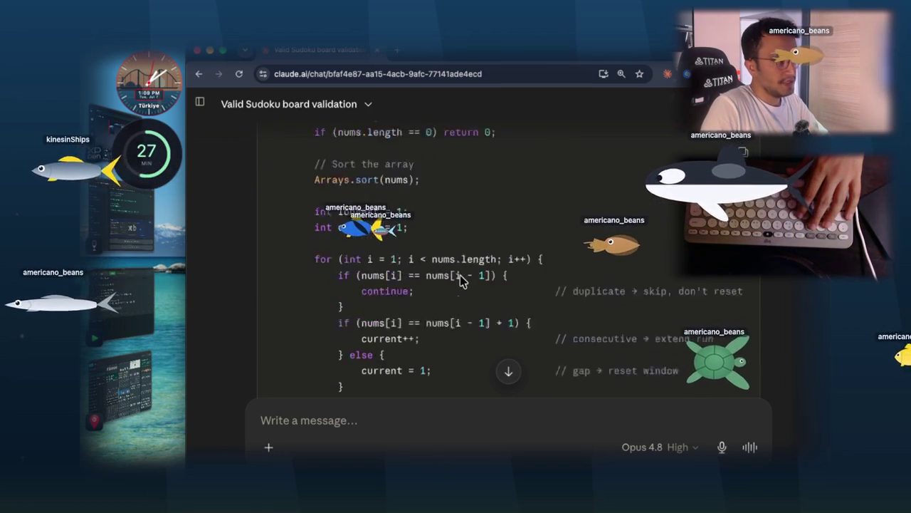
scroll(498, 240, "up", 1)
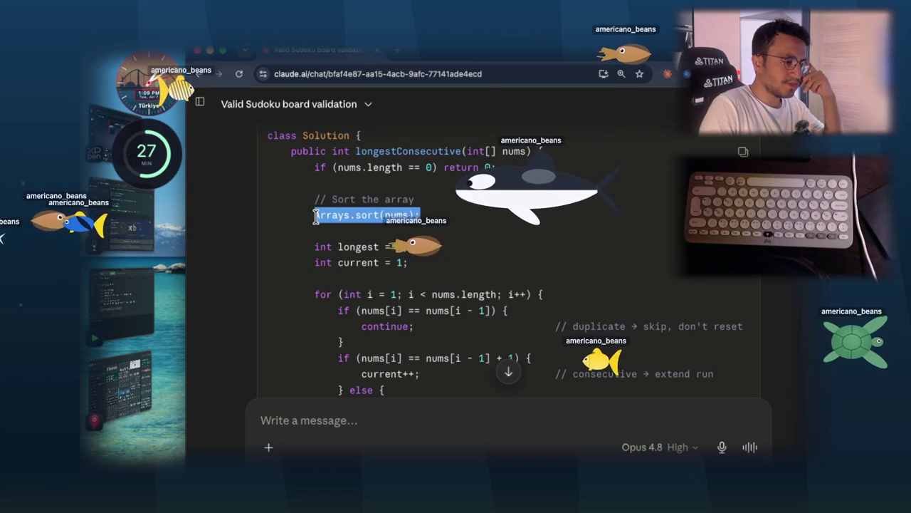
left_click(441, 252)
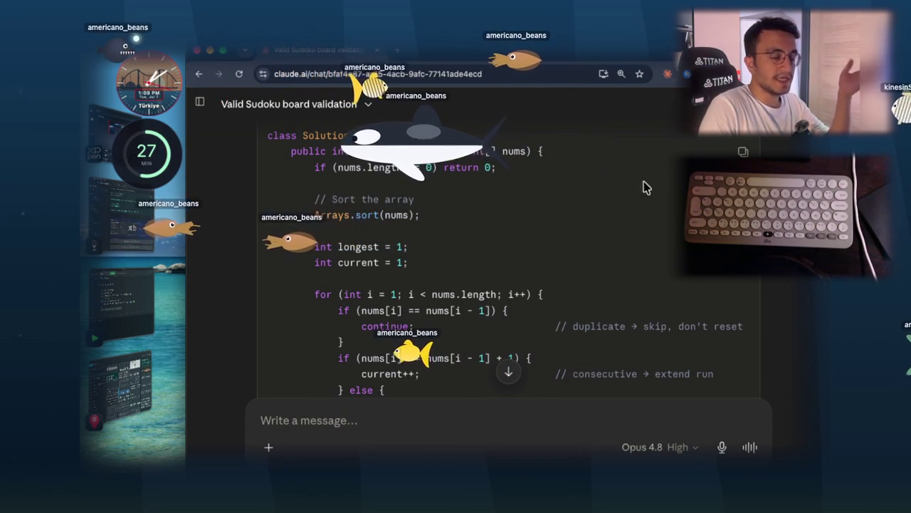
- Bring up the CleanShot capture options from the menu bar
left_click(689, 120)
left_click(528, 217)
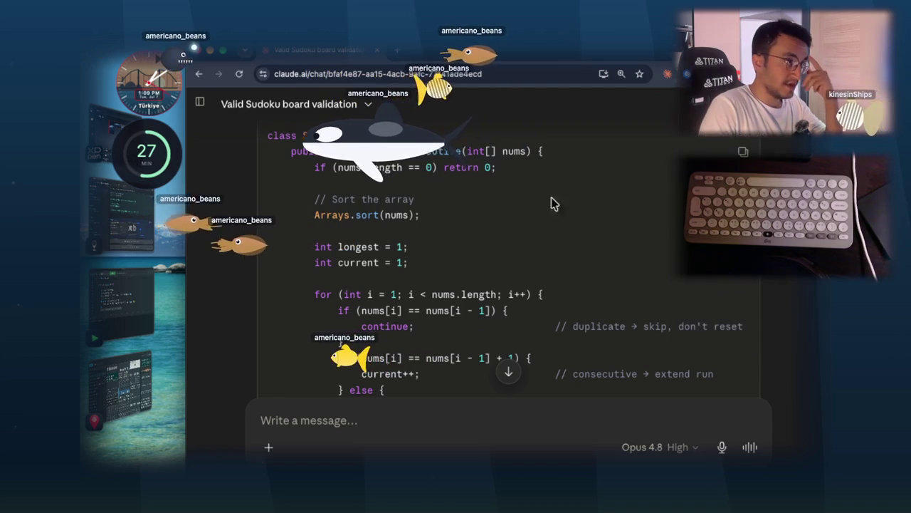
left_click(687, 9)
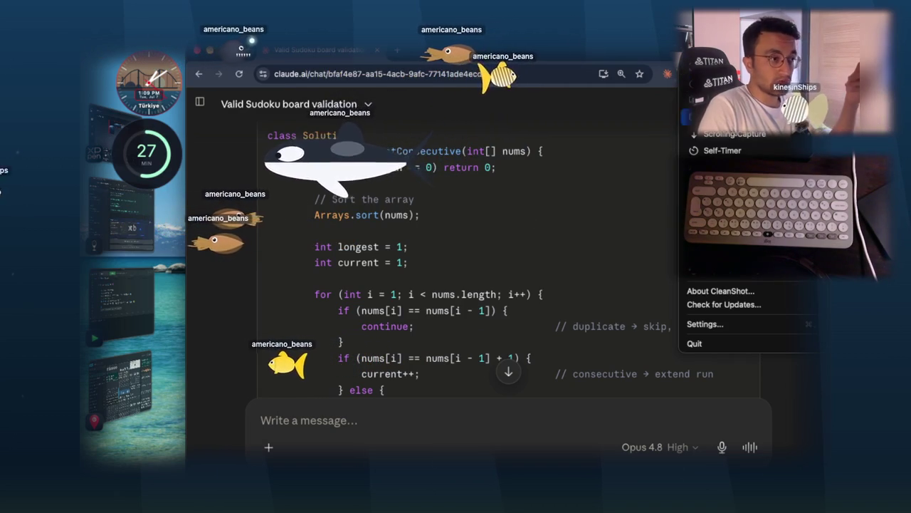
- Take a scrolling CleanShot capture of the full array-only Java solution, then return to the notes app
left_click(735, 134)
mouse_move(267, 130)
left_mouse_down()
mouse_move(763, 393)
mouse_move(747, 403)
left_mouse_up()
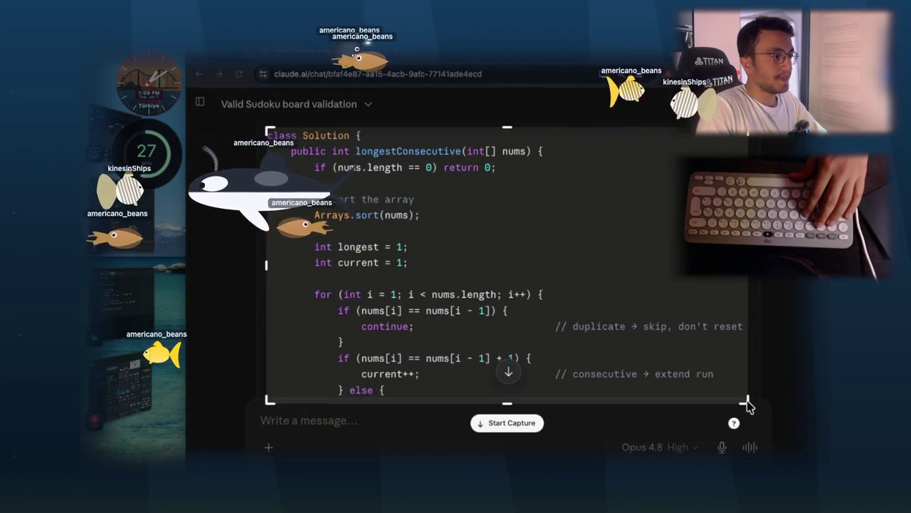
left_click(507, 422)
scroll(598, 327, "down", 3)
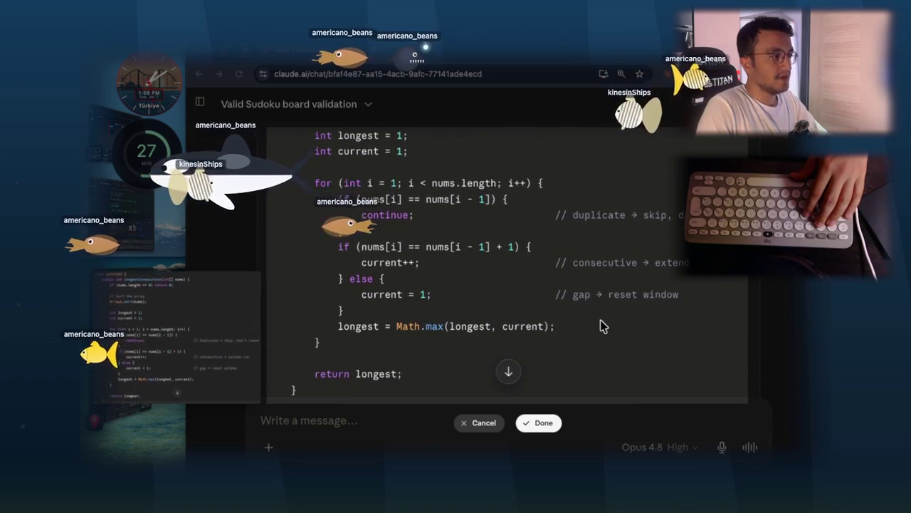
scroll(601, 326, "down", 2)
left_click(544, 423)
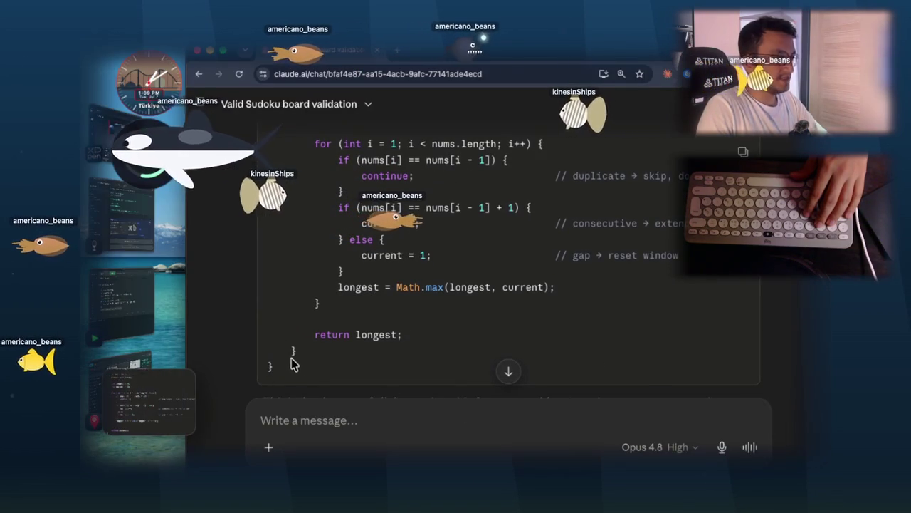
left_click(131, 217)
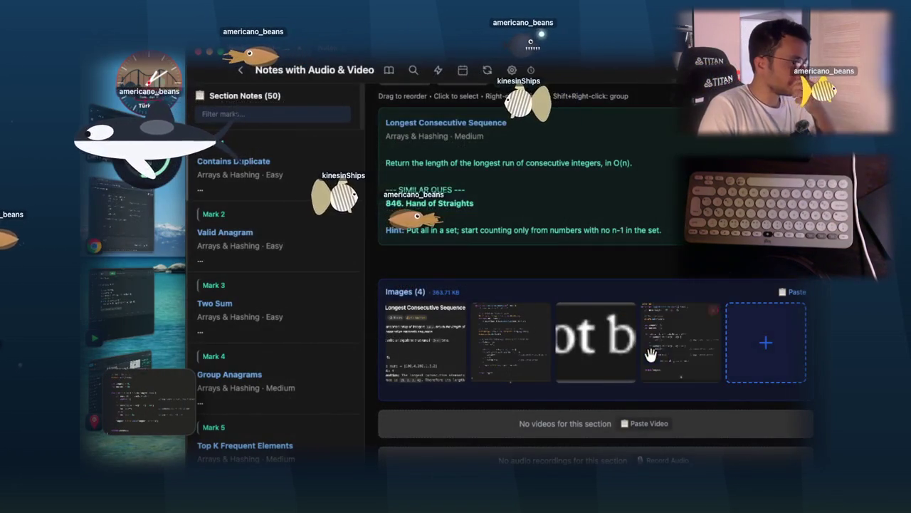
- Caption the second and third code screenshots 'nlogn', then change one caption to 'nlogn,arraylist'
right_click(527, 340)
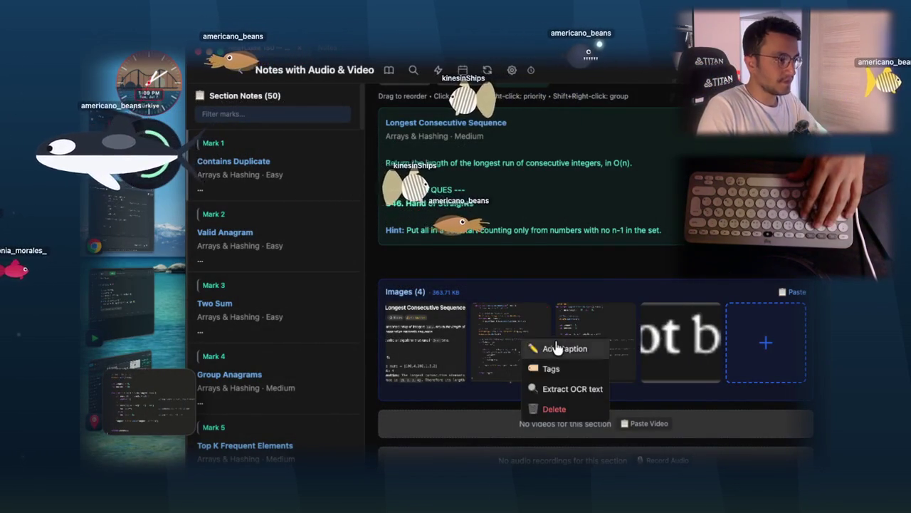
left_click(557, 349)
type("nlogn")
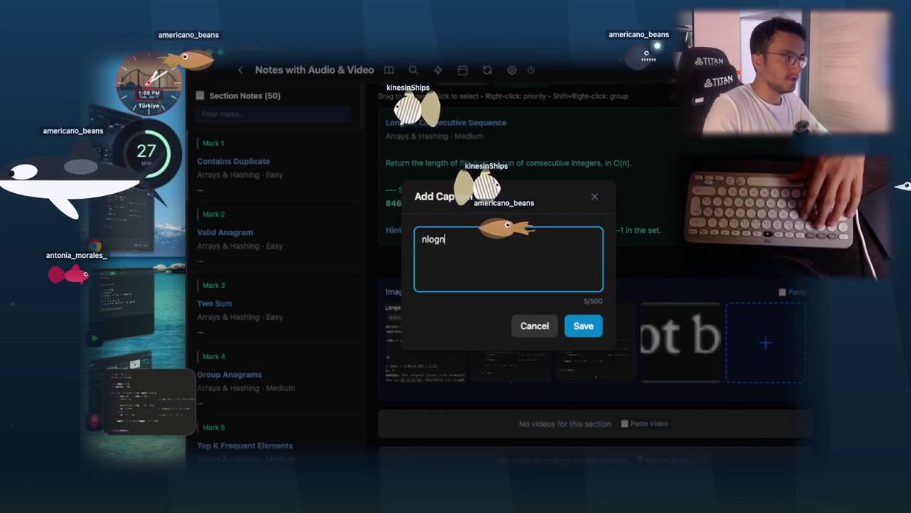
left_click(584, 331)
right_click(584, 336)
left_click(595, 348)
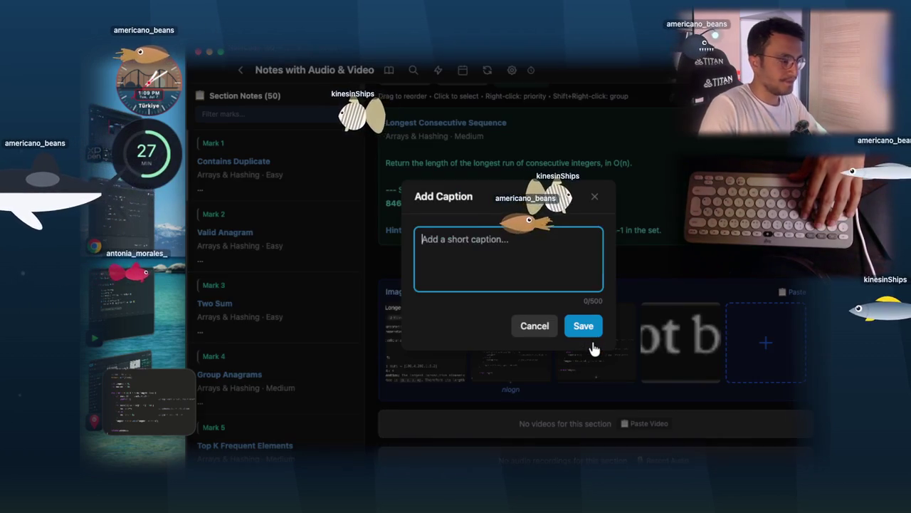
type("nlogn")
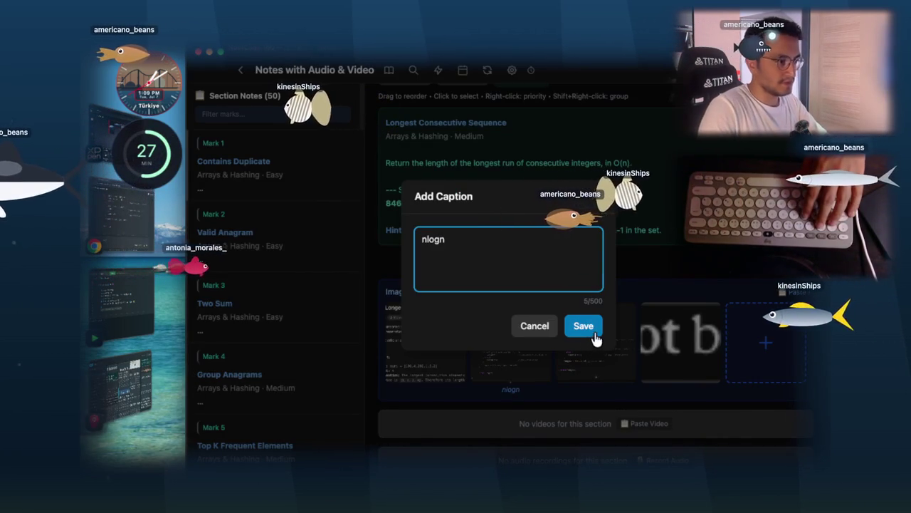
left_click(596, 341)
right_click(544, 349)
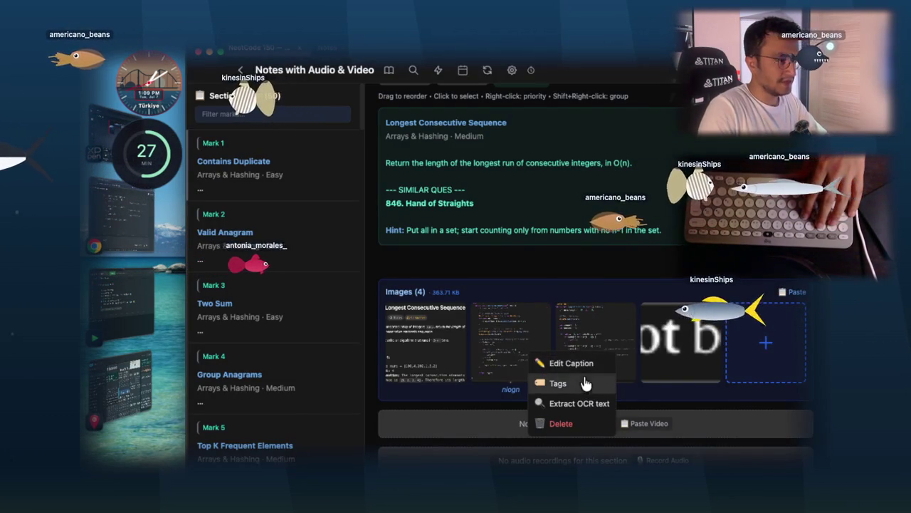
left_click(581, 366)
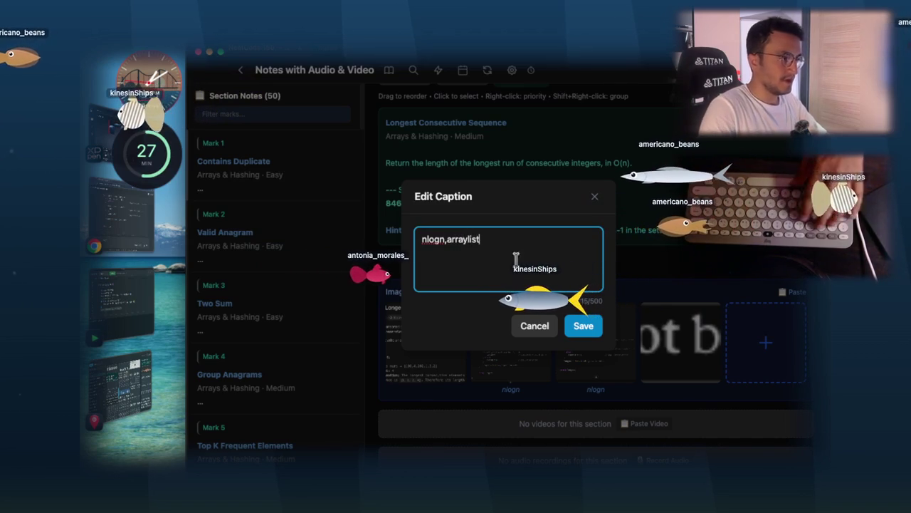
left_click(583, 326)
- Extract OCR text from the second and third screenshots, then switch back to Claude
left_click(584, 326)
right_click(585, 326)
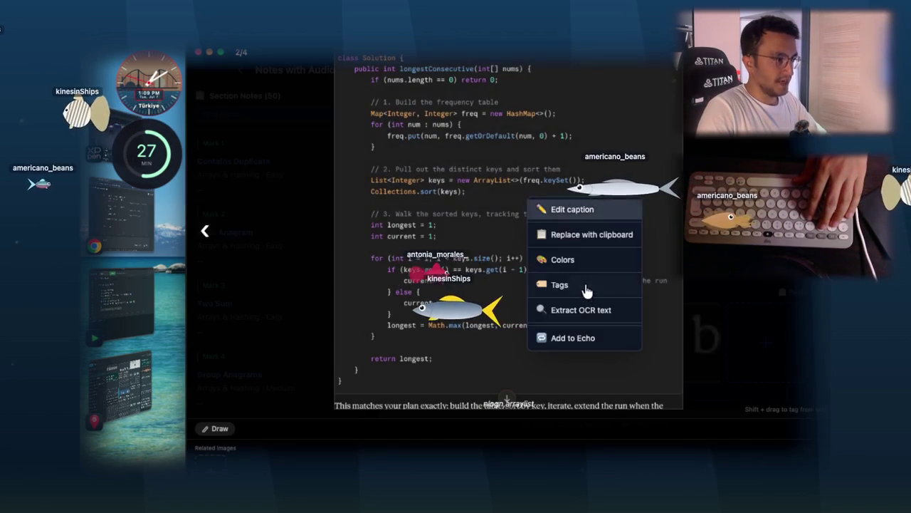
left_click(581, 310)
key("Escape")
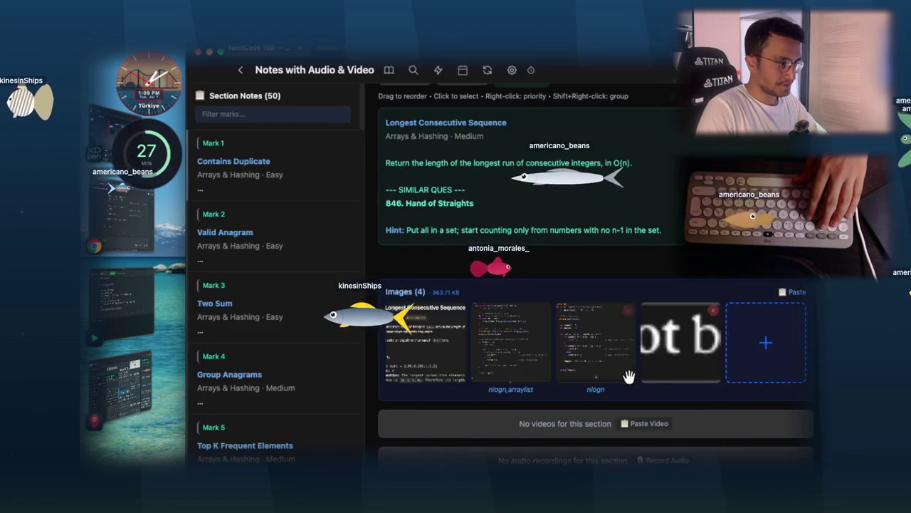
left_click(631, 376)
right_click(606, 320)
left_click(644, 362)
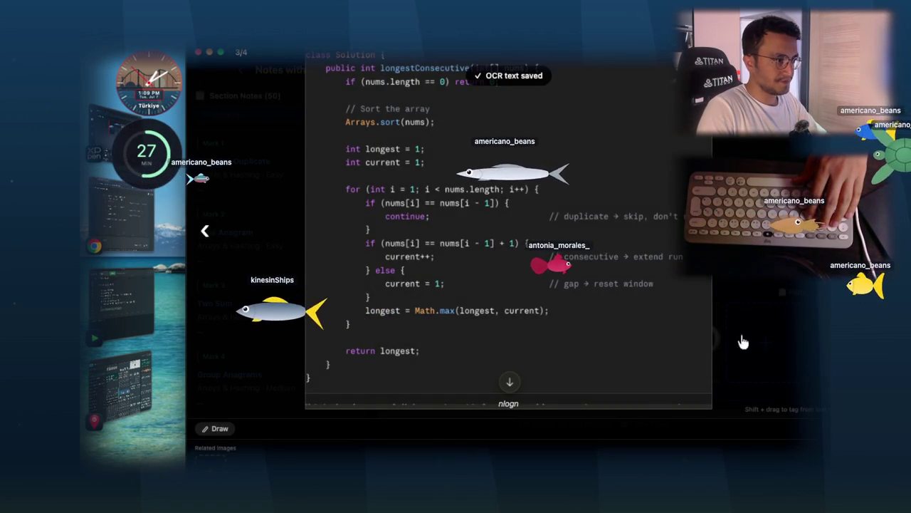
key("Escape")
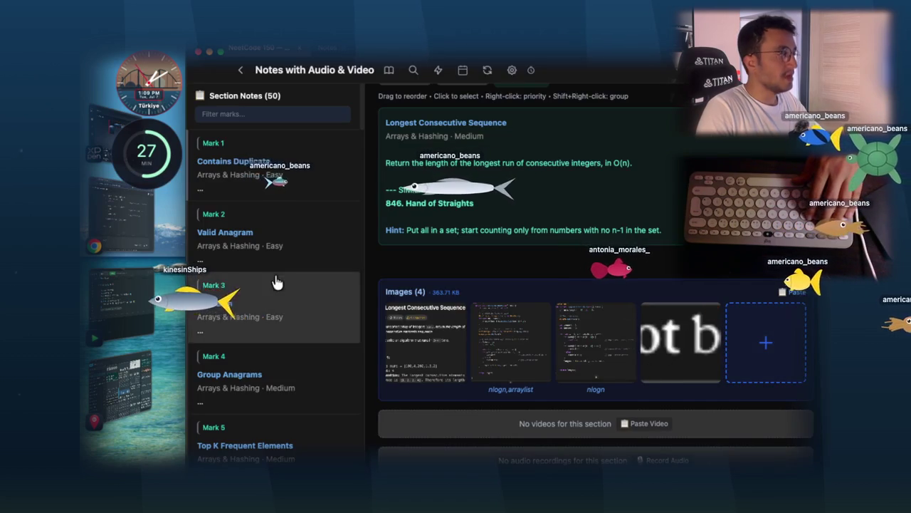
key("super+Tab")
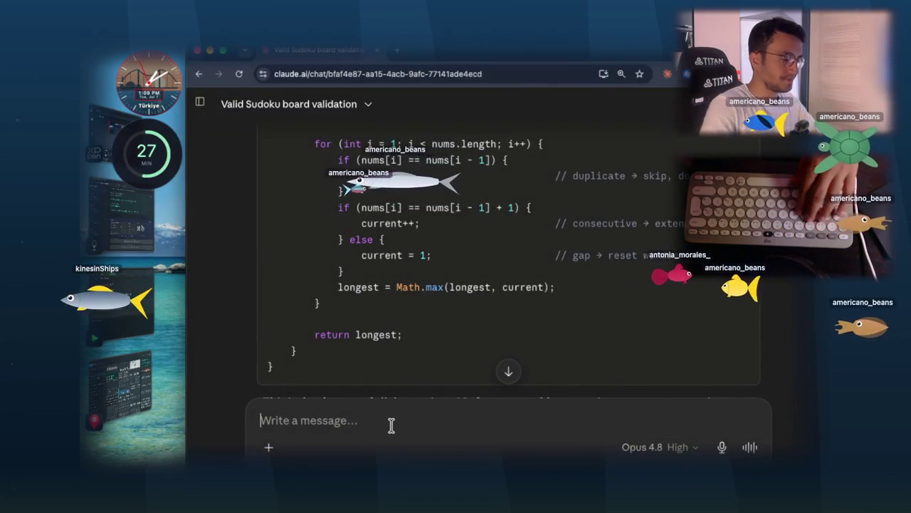
- Send Claude the message 'now teach me the O(n) solution' with a capital O
type("now teach me the ")
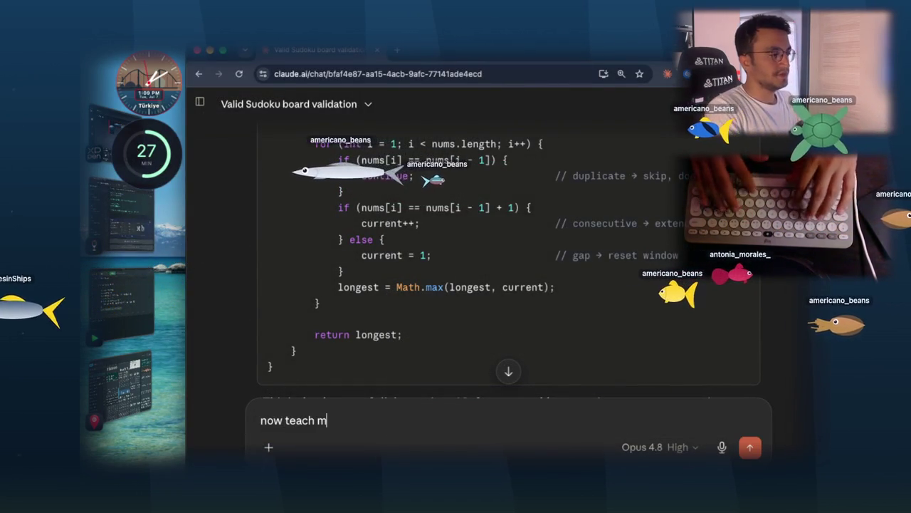
type("o(n)")
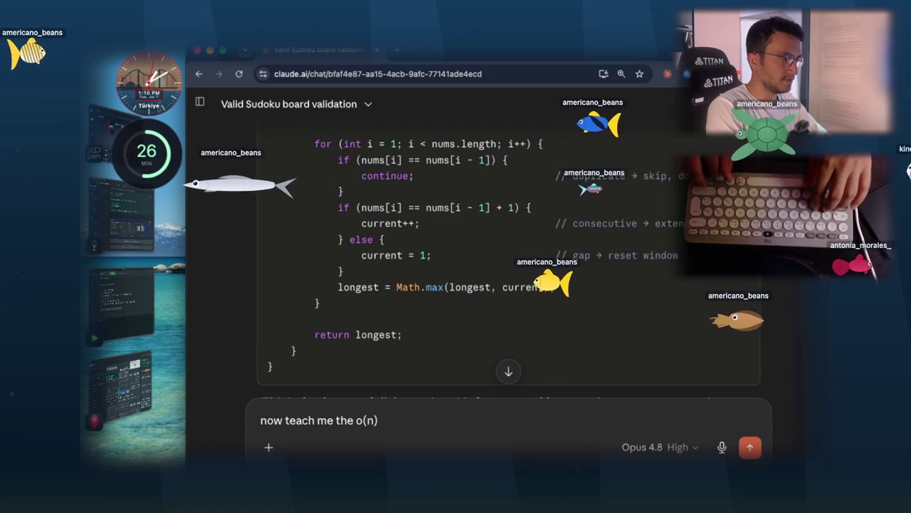
left_click(361, 420)
key("BackSpace")
type("O")
key("End")
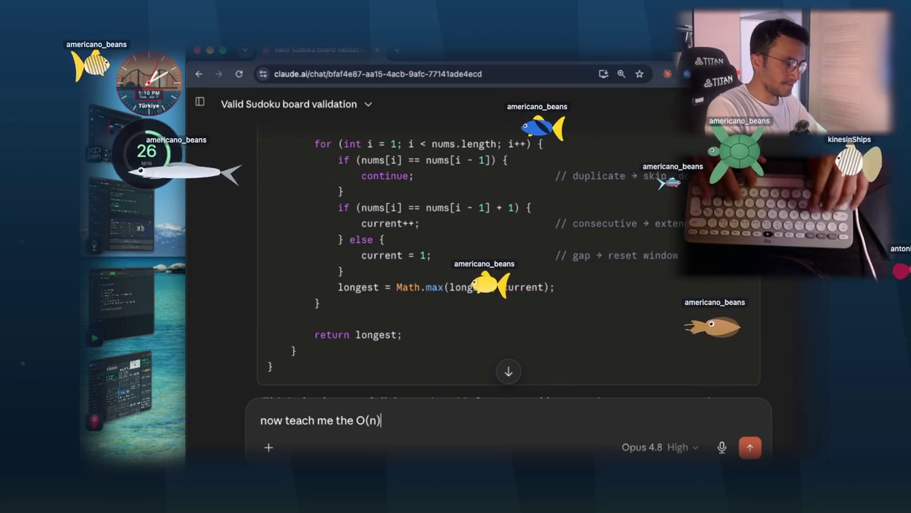
type("SOLUTİON")
key("BackSpace")
key("BackSpace")
key("BackSpace")
type("solution")
key("Return")
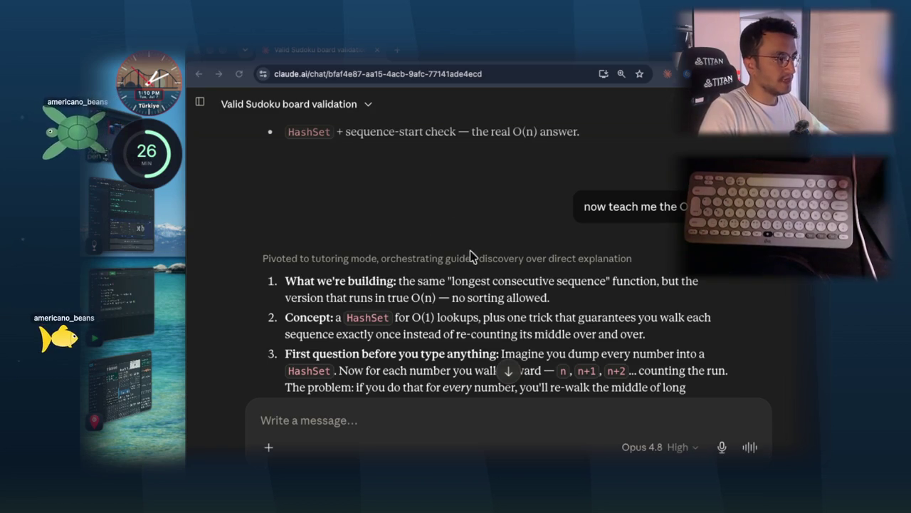
- Highlight 'longest consecutive sequence' in Claude's HashSet reply, then switch back to the notes app
left_click(469, 267)
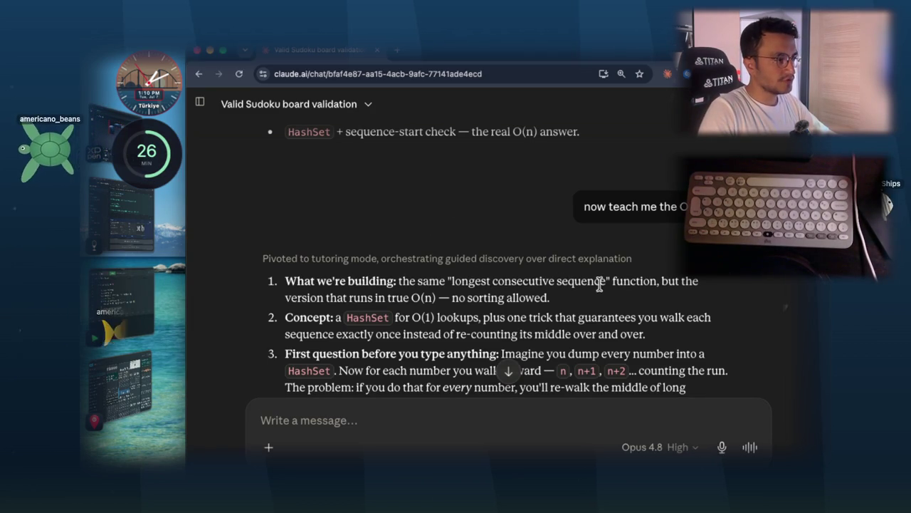
left_click_drag(606, 281, 480, 274)
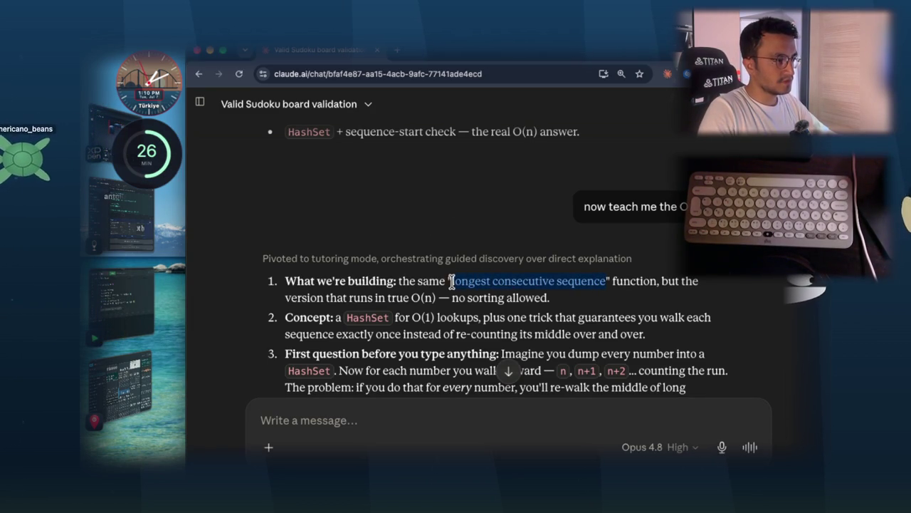
scroll(450, 281, "down", 3)
key("super+Tab")
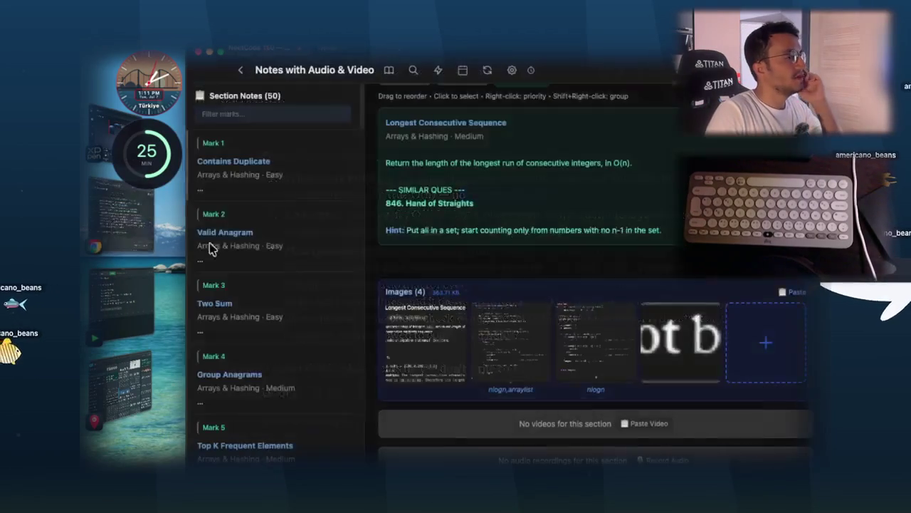
- Reread the enlarged problem screenshot, then start a new note line below Hand of Straights
left_click(429, 327)
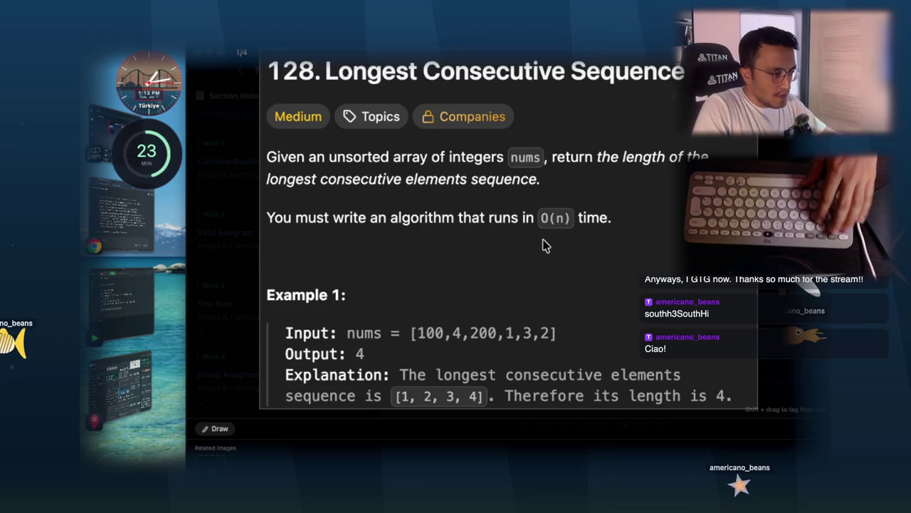
key("Escape")
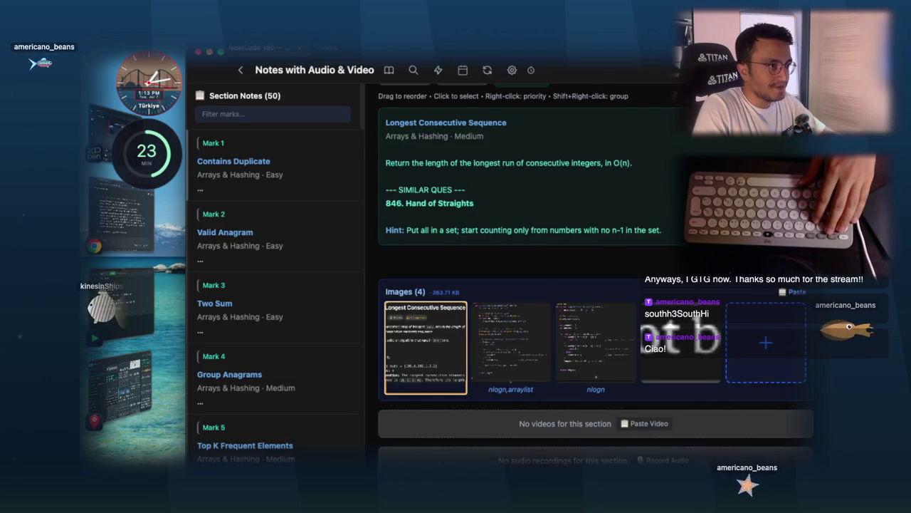
left_click(498, 213)
key("Return")
- Write 'maybe we dont need to know where to start? find the smalles', save, and reopen the problem image
type("maybe we do")
type("nee")
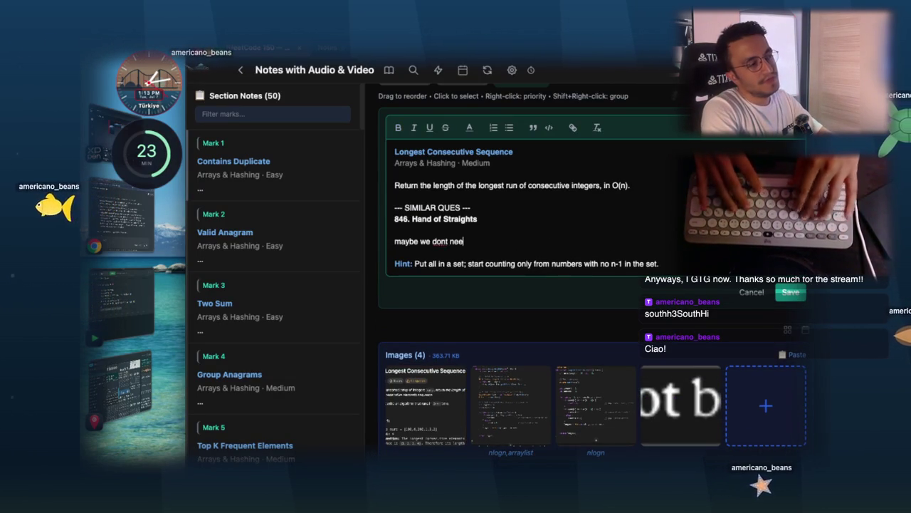
type("d to know where to start?so that we dont need to")
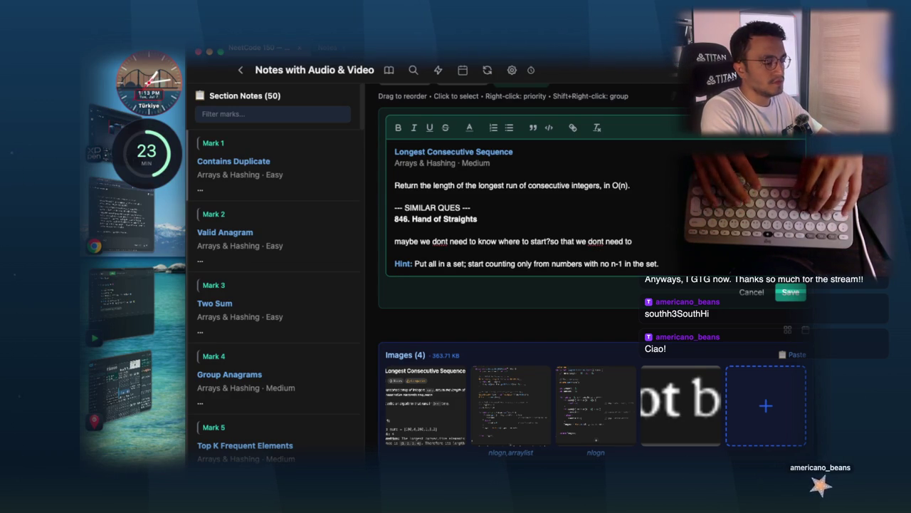
type("find the smalles")
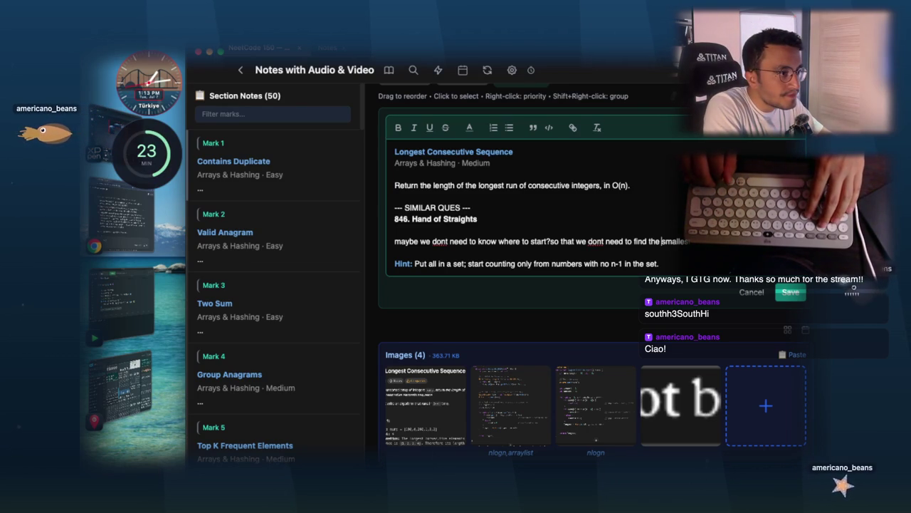
key("Left")
key("Left")
key("Left")
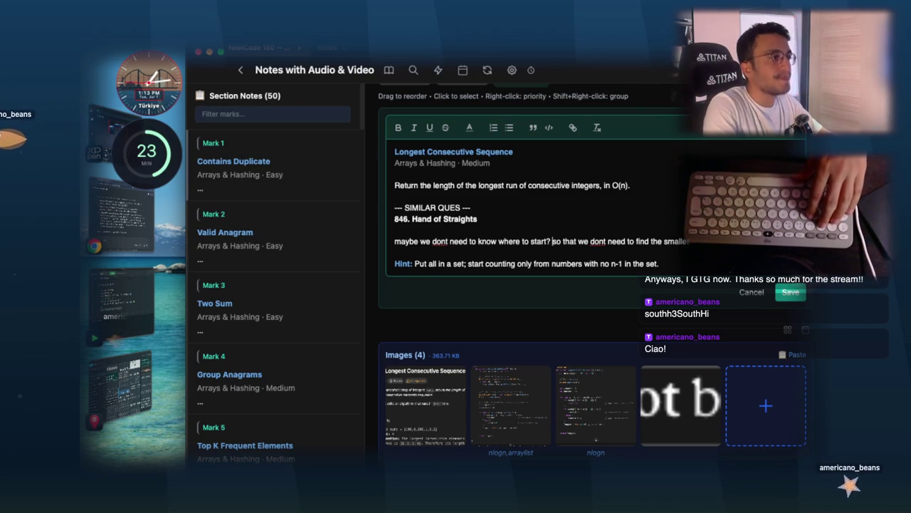
left_click(802, 293)
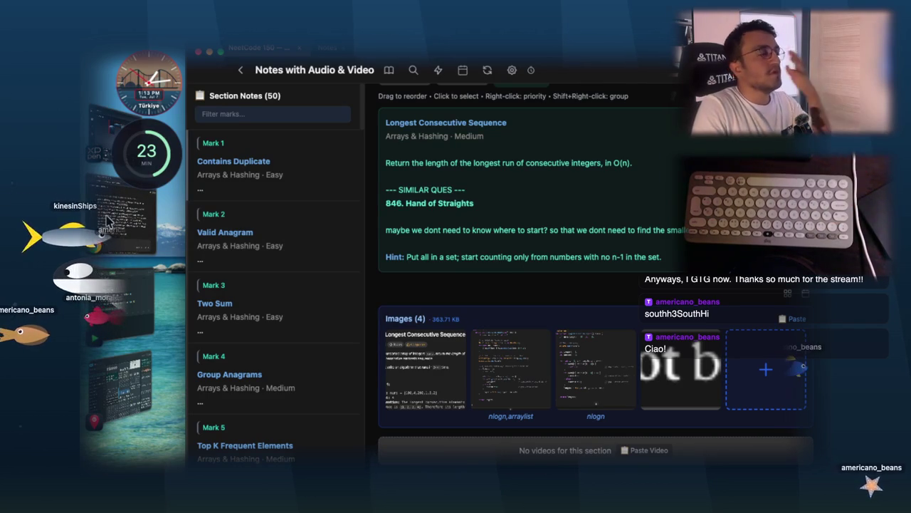
left_click(427, 359)
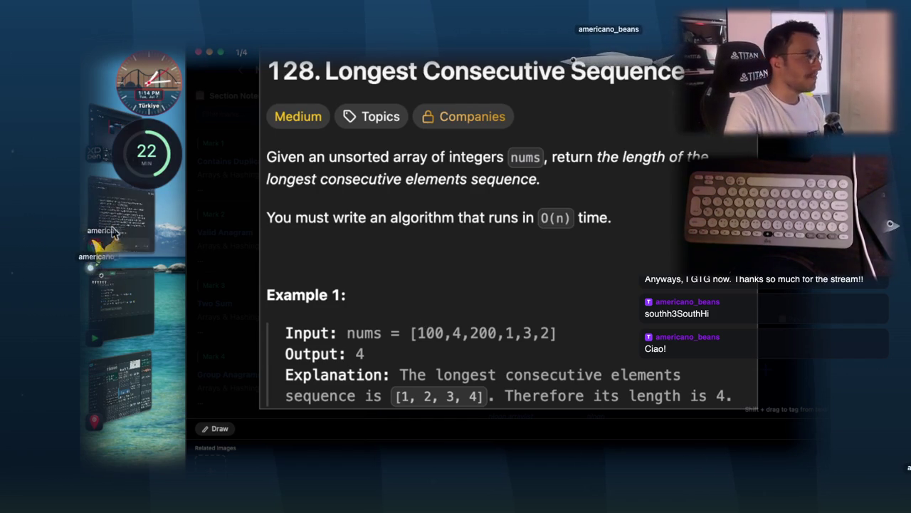
- Highlight Claude's points on true O(n) without sorting and walking each sequence once
key("Escape")
scroll(588, 226, "up", 5)
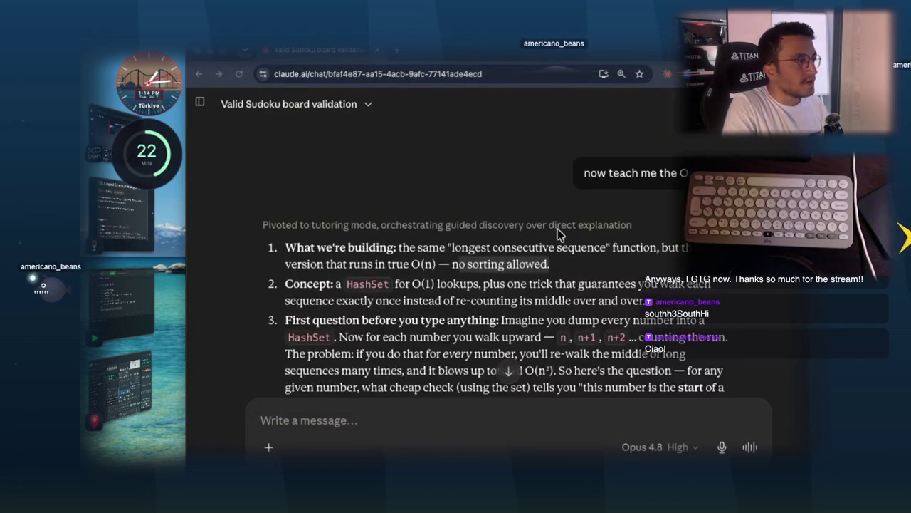
left_click_drag(462, 247, 688, 249)
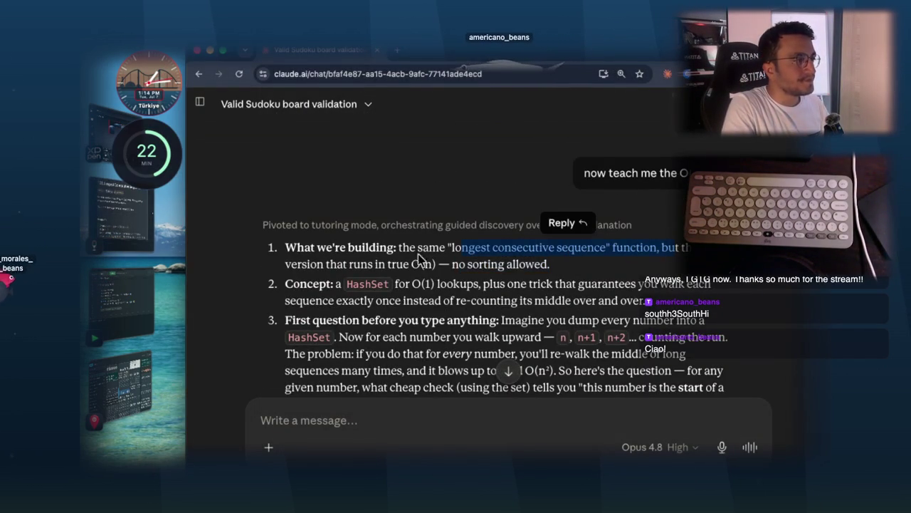
left_click_drag(348, 264, 550, 265)
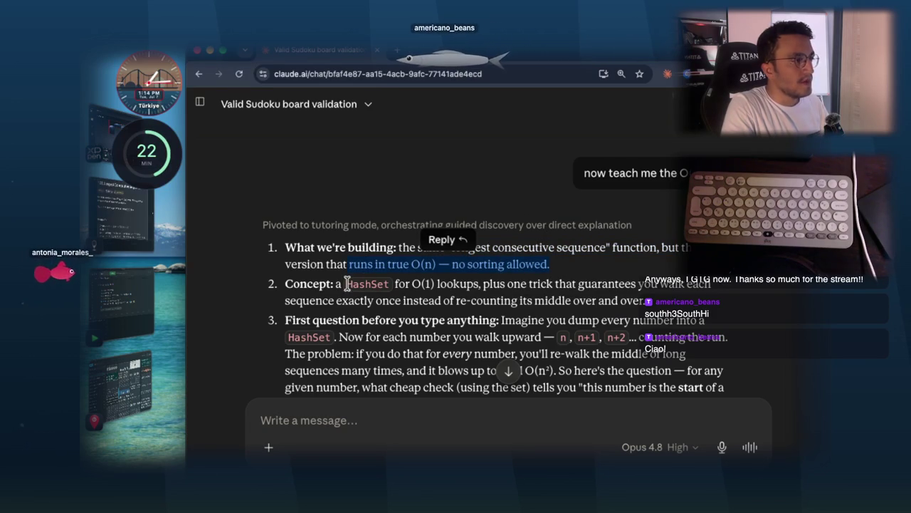
left_click(371, 285)
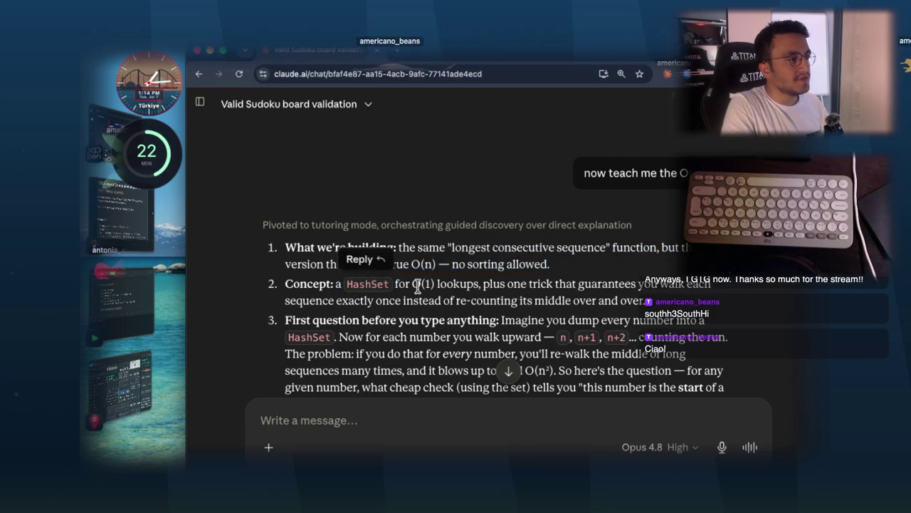
mouse_move(547, 284)
left_mouse_down()
mouse_move(722, 289)
mouse_move(712, 285)
left_mouse_up()
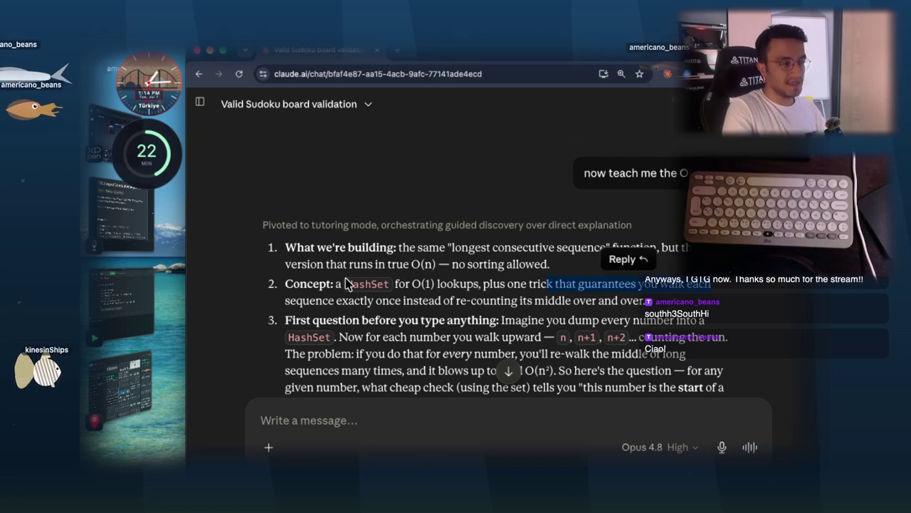
- Highlight 'you walk upward' in point 3, then bring up the Longest Consecutive Sequence problem
scroll(428, 268, "down", 2)
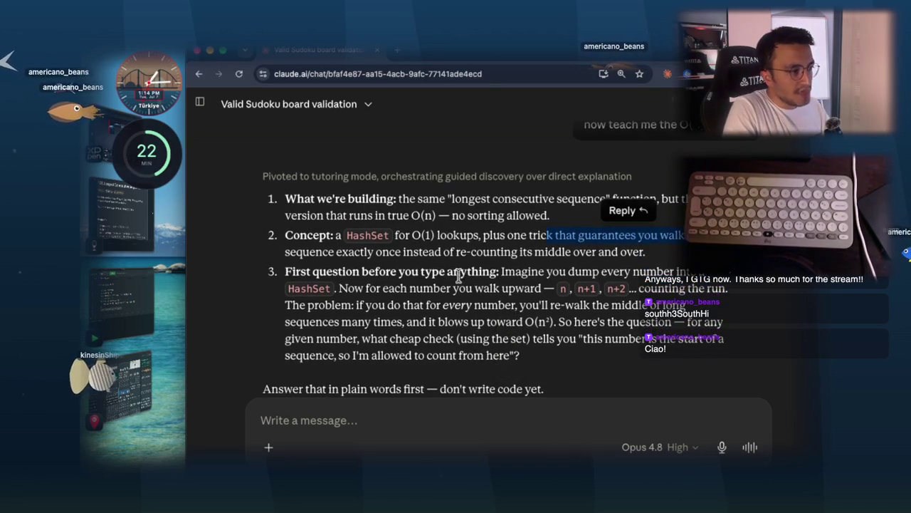
left_click_drag(452, 288, 527, 288)
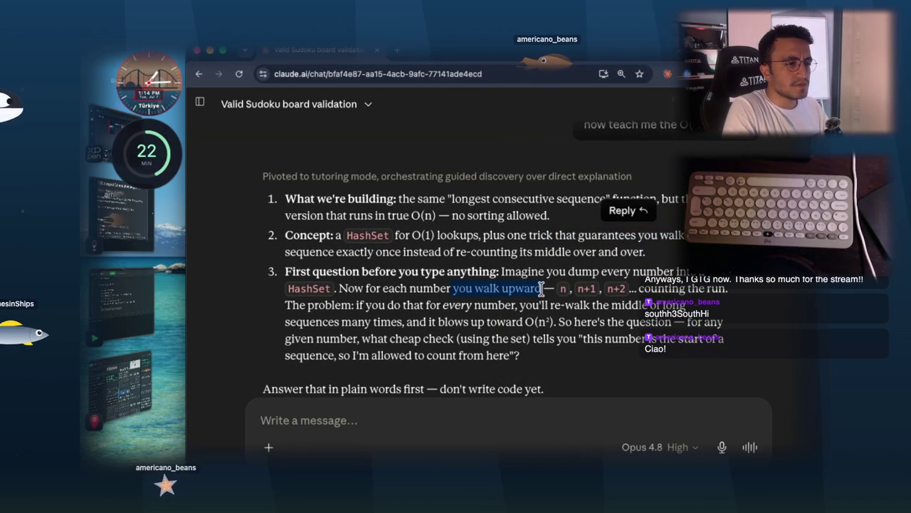
left_click_drag(541, 288, 542, 289)
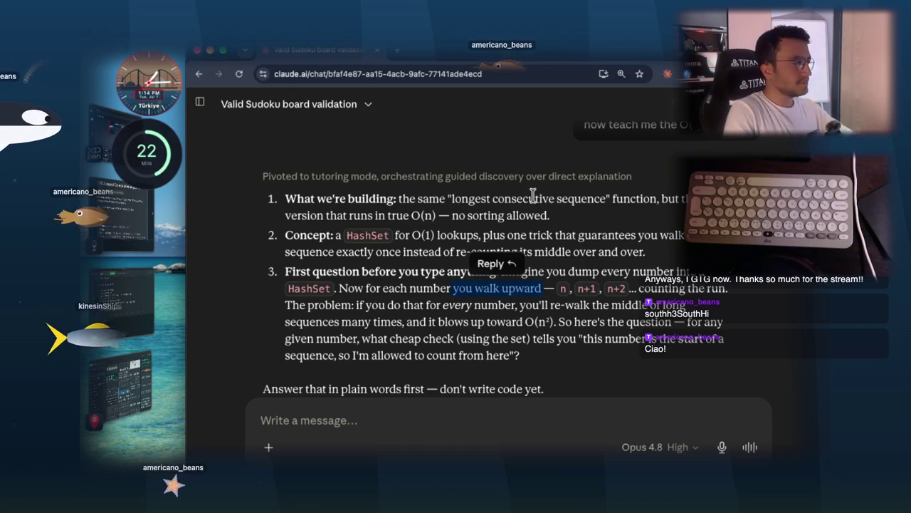
left_click(121, 306)
left_click(122, 220)
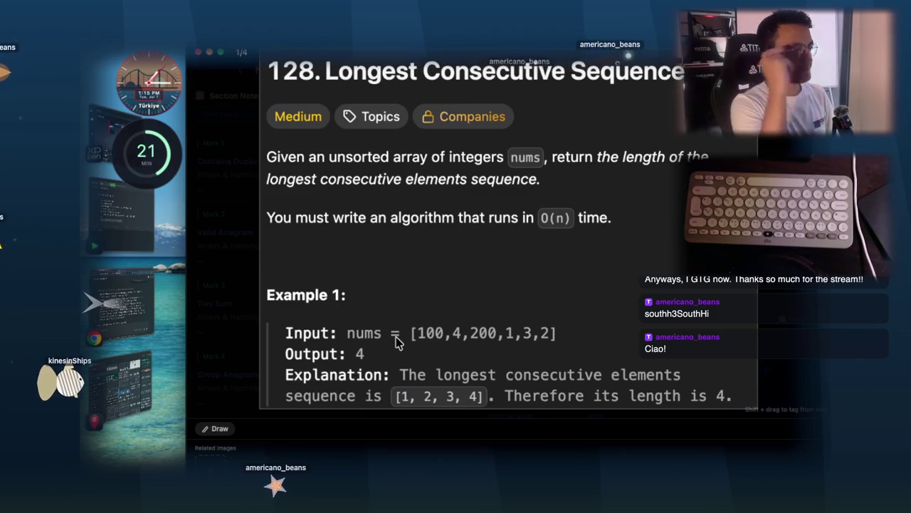
- Screenshot the nums example input line and paste it onto the whiteboard
key("super+shift+4")
mouse_move(336, 309)
left_mouse_down()
mouse_move(586, 325)
mouse_move(586, 342)
mouse_move(588, 331)
left_mouse_up()
key("super+Tab")
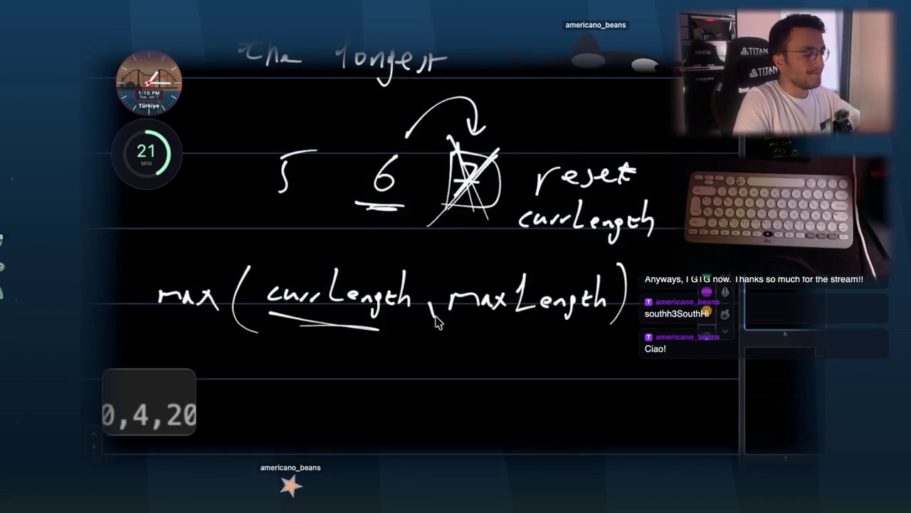
key("super+v")
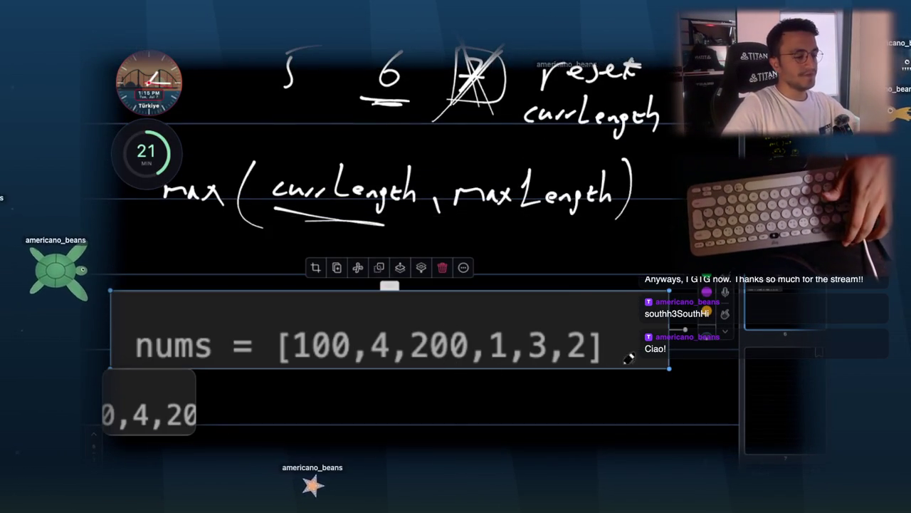
left_click(511, 245)
- Write 'HashSet' below the pasted nums array
scroll(523, 242, "down", 2)
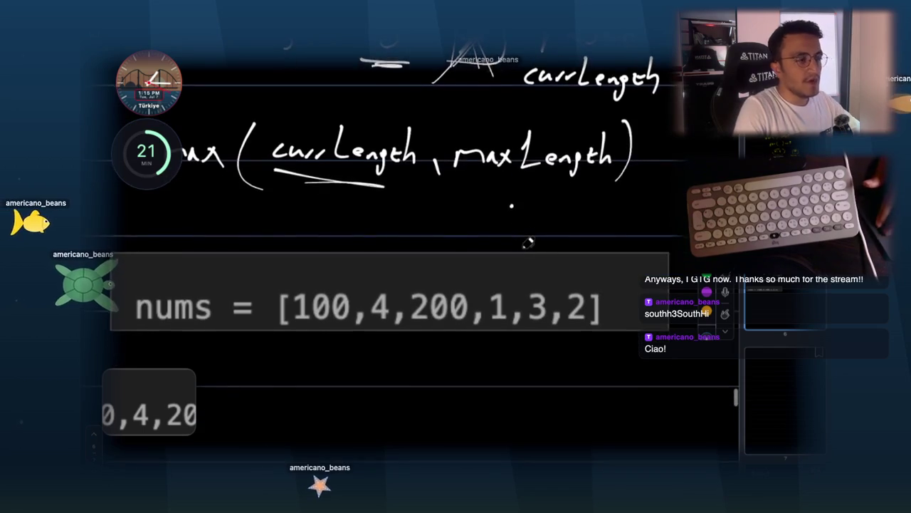
scroll(523, 242, "down", 3)
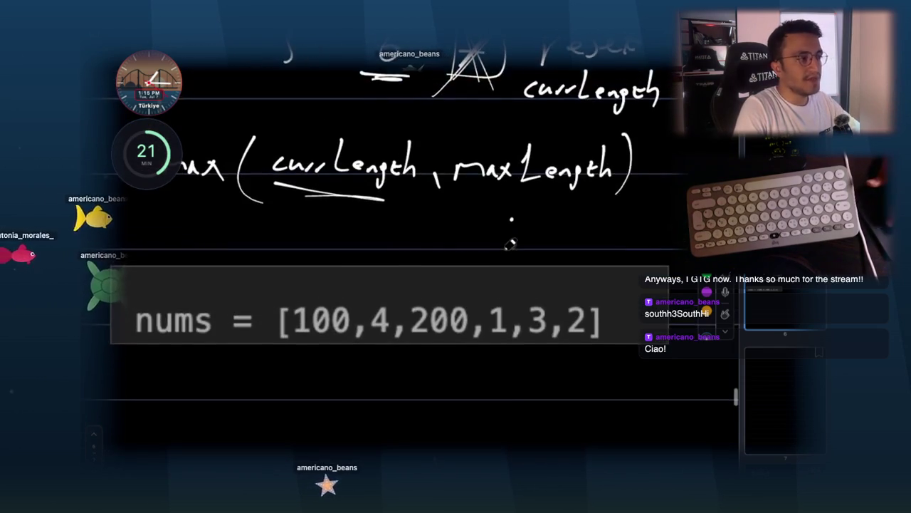
scroll(512, 245, "down", 2)
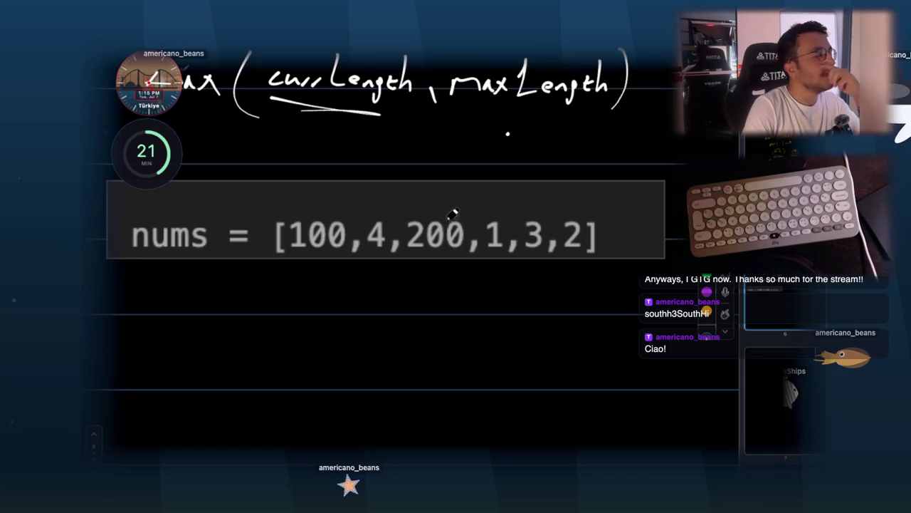
mouse_move(128, 287)
left_mouse_down()
mouse_move(129, 316)
mouse_move(141, 316)
left_mouse_up()
mouse_move(128, 302)
left_mouse_down()
mouse_move(174, 308)
mouse_move(243, 298)
left_mouse_up()
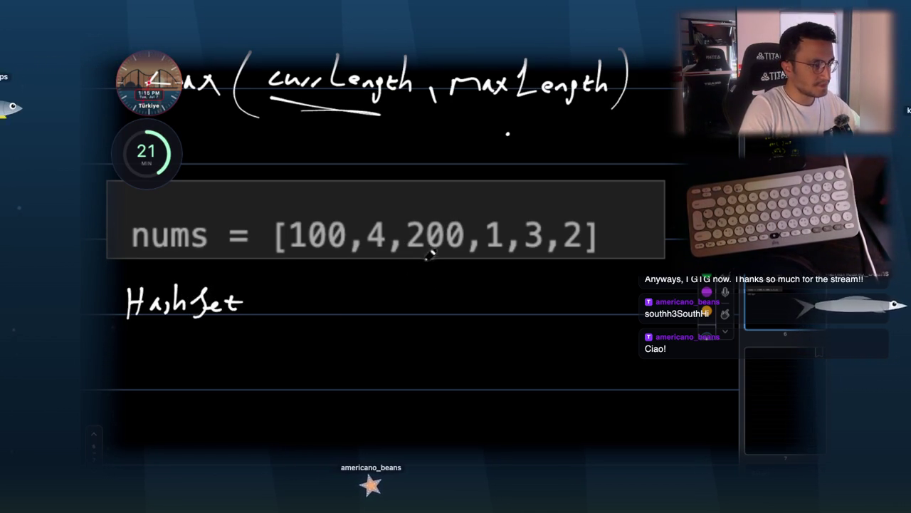
scroll(423, 267, "down", 5)
scroll(421, 271, "up", 3)
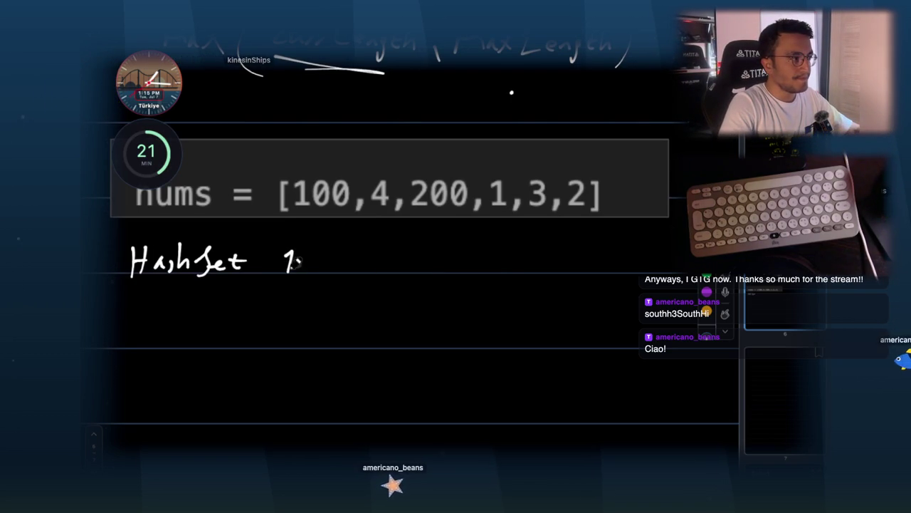
- Map each of 100, 4, 200, 1, 3, 2 to 1, and begin 'for(' above the array
left_click_drag(339, 266, 367, 262)
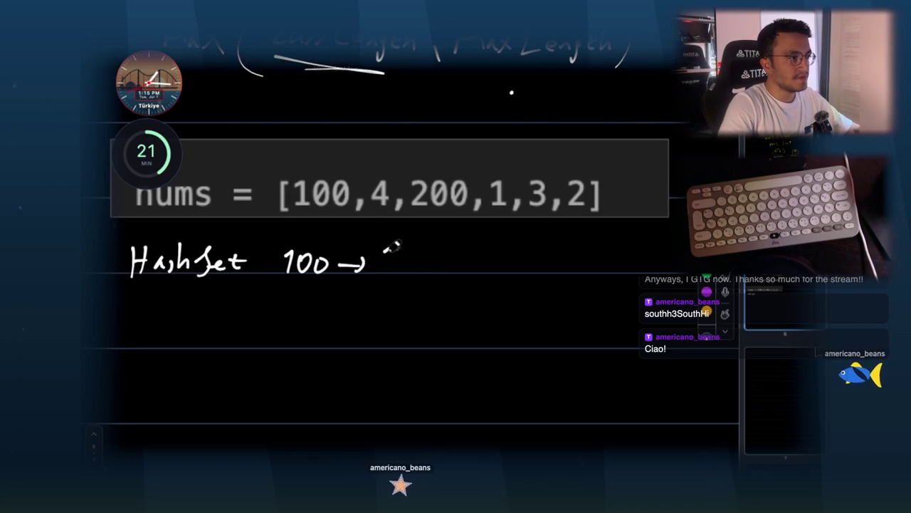
scroll(399, 262, "down", 1)
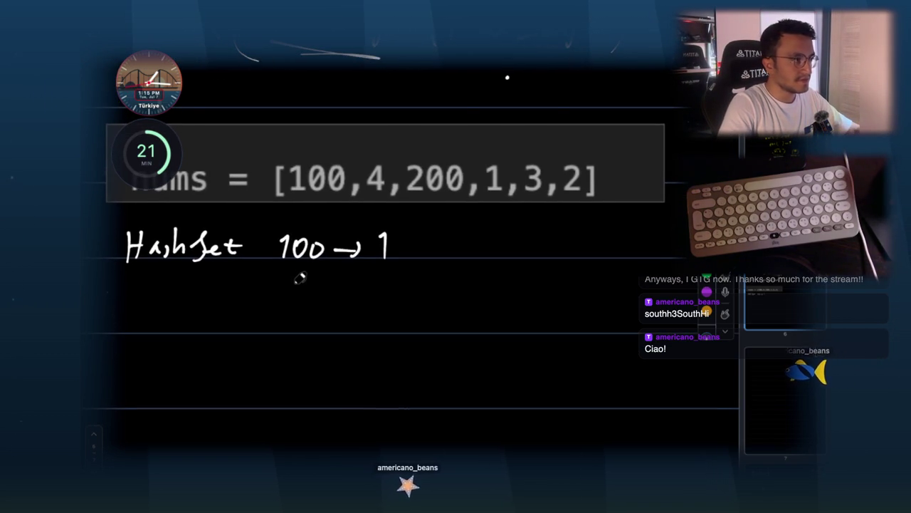
scroll(386, 306, "down", 1)
left_click_drag(385, 284, 375, 329)
scroll(374, 329, "down", 1)
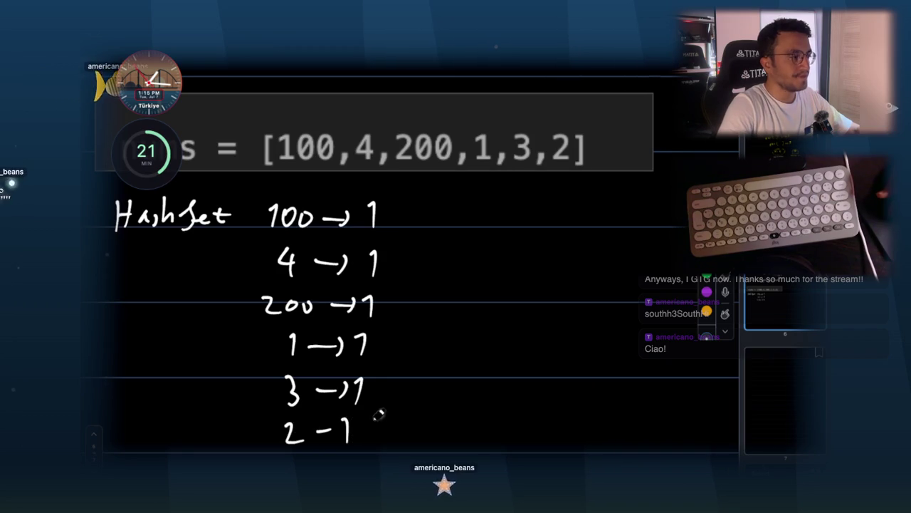
left_click_drag(332, 417, 330, 425)
scroll(467, 250, "up", 4)
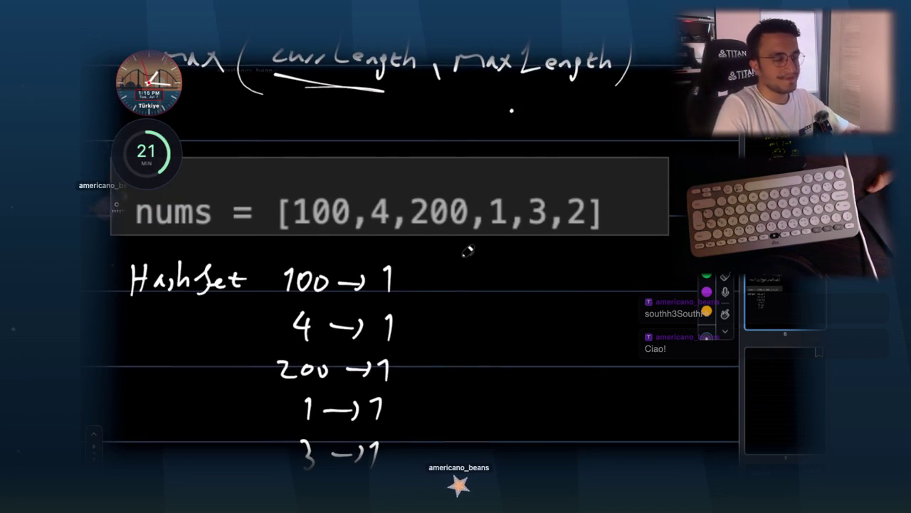
scroll(480, 266, "up", 1)
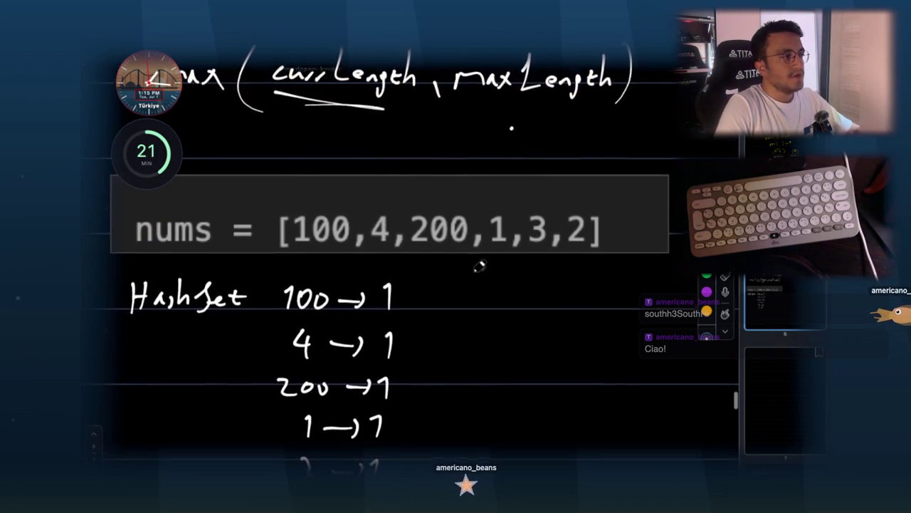
mouse_move(298, 175)
left_mouse_down()
mouse_move(352, 172)
mouse_move(366, 187)
left_mouse_up()
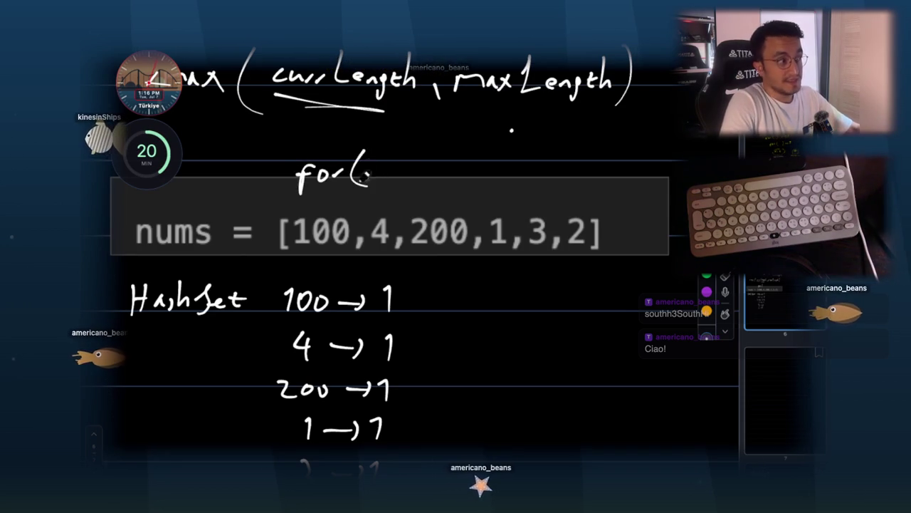
- Complete the loop as for(i= ) and circle 100 in the nums array
left_click_drag(471, 151, 462, 183)
mouse_move(383, 167)
left_mouse_down()
mouse_move(380, 180)
mouse_move(398, 169)
left_mouse_up()
left_click_drag(389, 177, 398, 176)
mouse_move(314, 205)
left_mouse_down()
mouse_move(287, 235)
mouse_move(306, 207)
left_mouse_up()
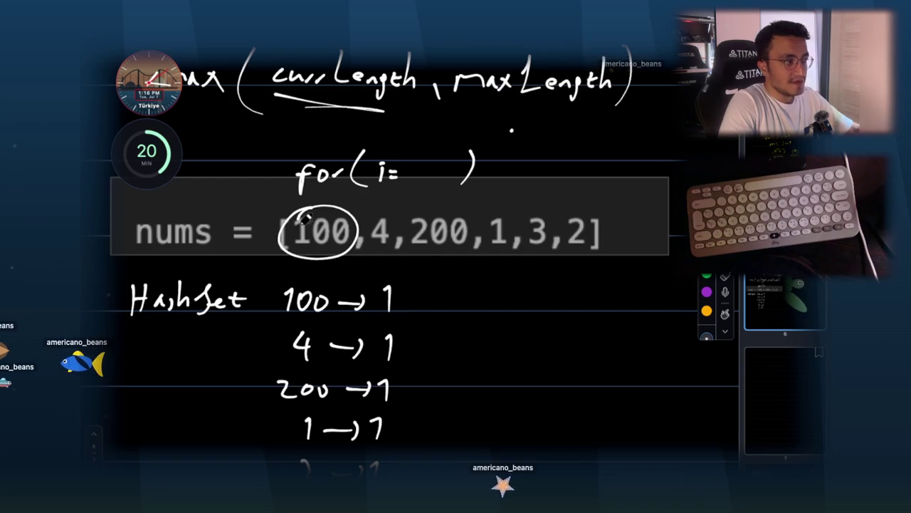
- Write and circle 101, then write 99 and scratch it out
mouse_move(476, 290)
left_mouse_down()
mouse_move(477, 308)
mouse_move(495, 293)
mouse_move(512, 309)
left_mouse_up()
left_click_drag(471, 314, 524, 317)
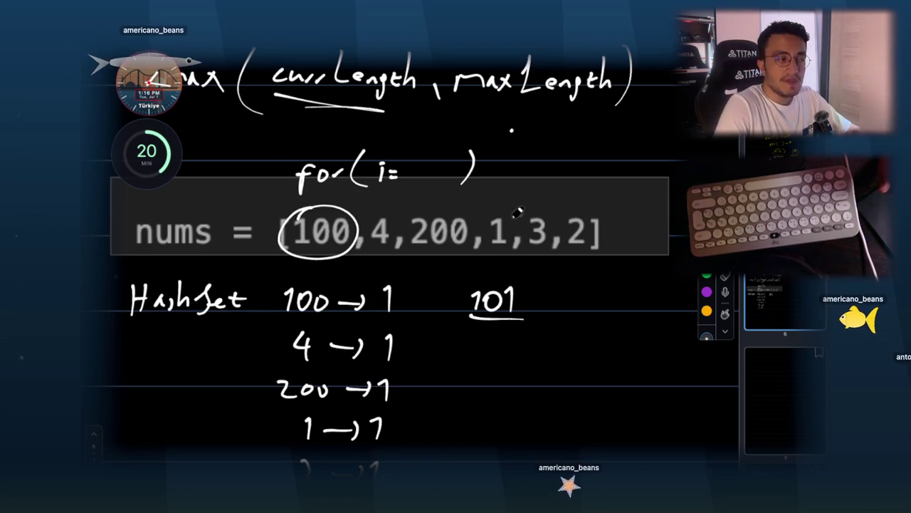
mouse_move(504, 275)
left_mouse_down()
mouse_move(455, 303)
mouse_move(538, 279)
left_mouse_up()
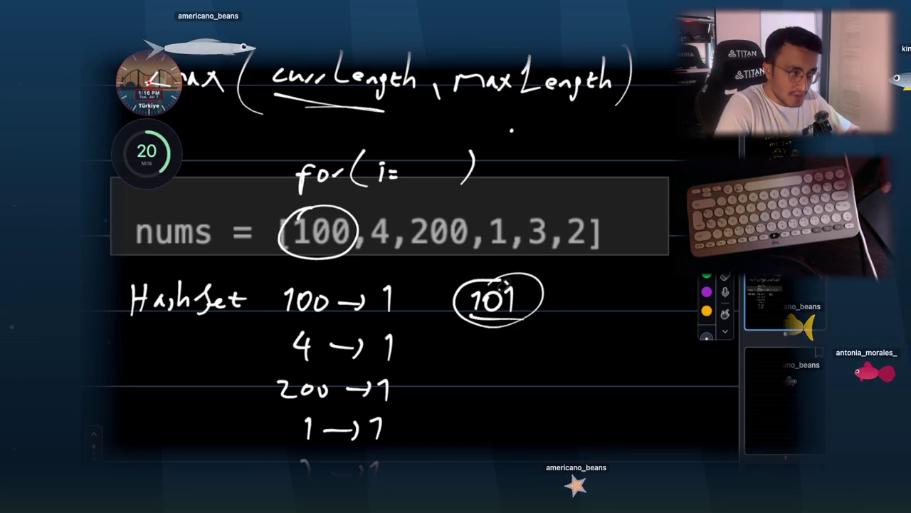
mouse_move(604, 289)
left_mouse_down()
mouse_move(604, 308)
mouse_move(625, 308)
mouse_move(633, 325)
left_mouse_up()
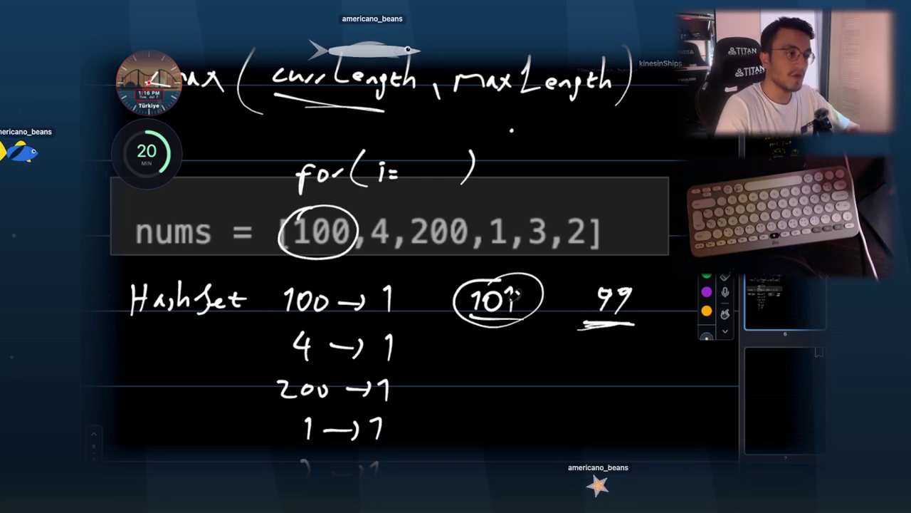
left_click_drag(600, 319, 575, 349)
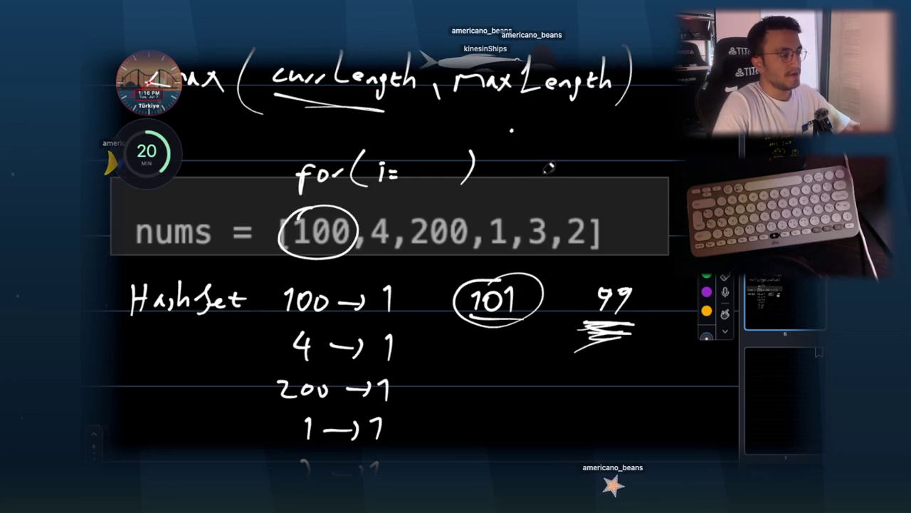
- Draw a box labelled 100,101,102 and circle the 100 → 1 HashSet entry
scroll(527, 181, "down", 2)
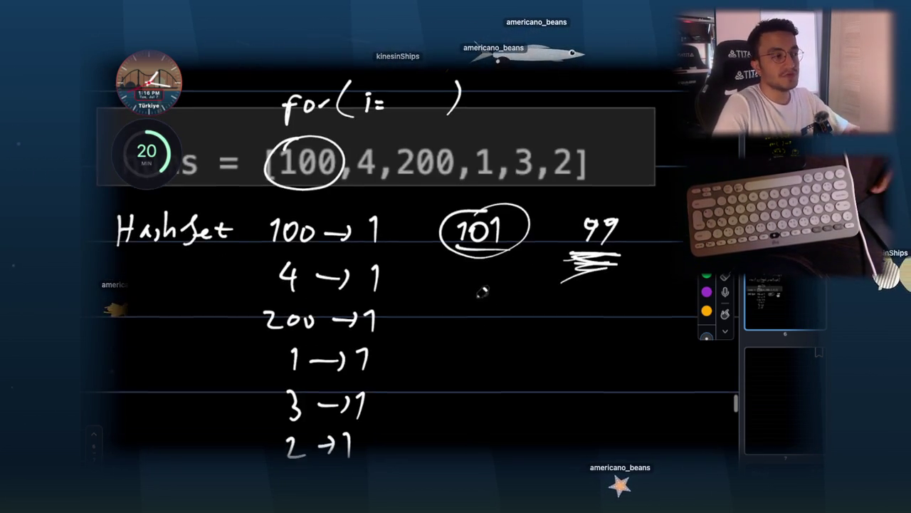
left_click_drag(427, 348, 635, 350)
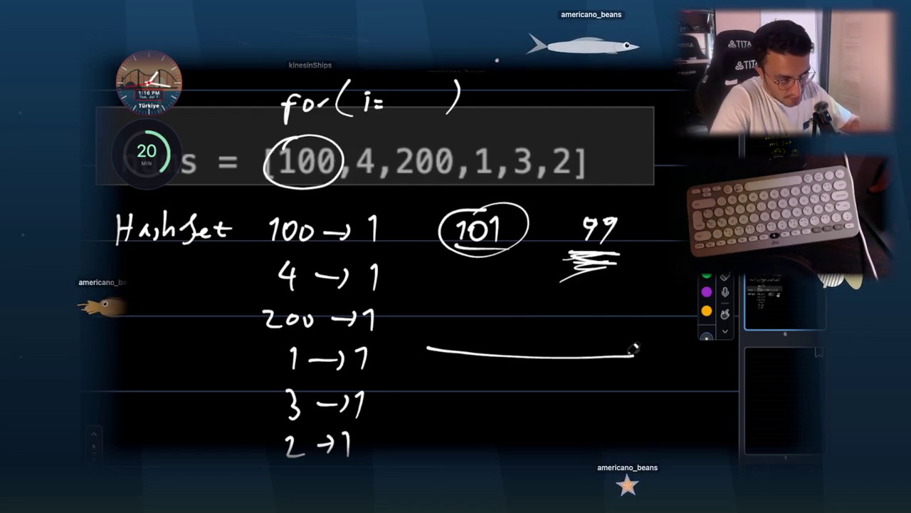
mouse_move(427, 349)
left_mouse_down()
mouse_move(472, 392)
mouse_move(653, 406)
left_mouse_up()
left_click_drag(636, 353, 653, 405)
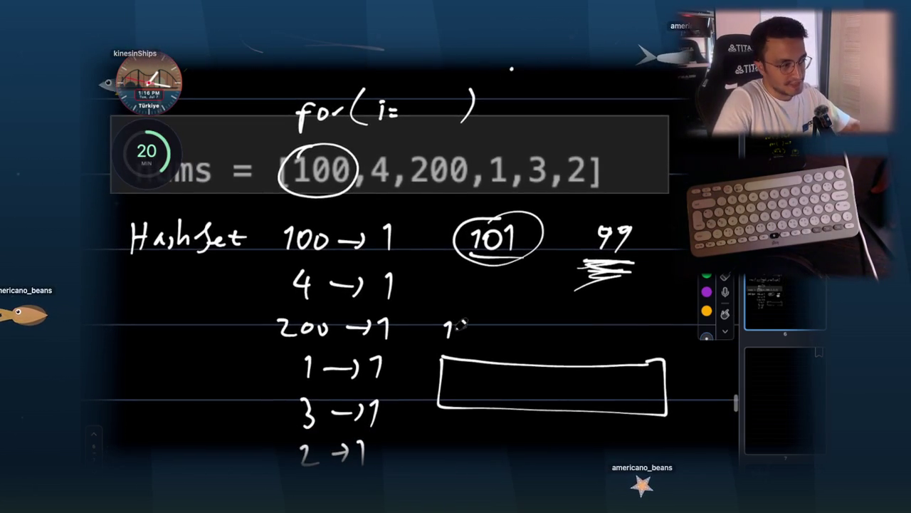
left_click_drag(507, 331, 503, 341)
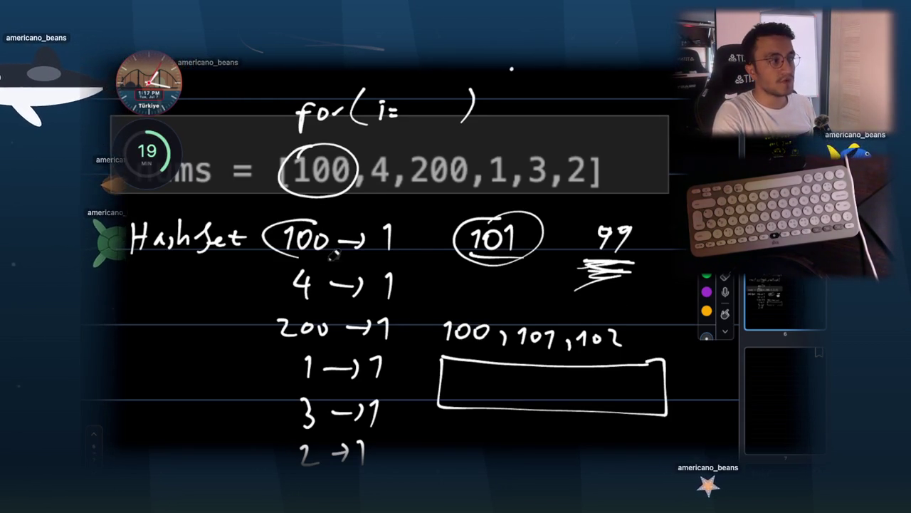
left_click_drag(274, 235, 285, 218)
left_click_drag(218, 294, 269, 263)
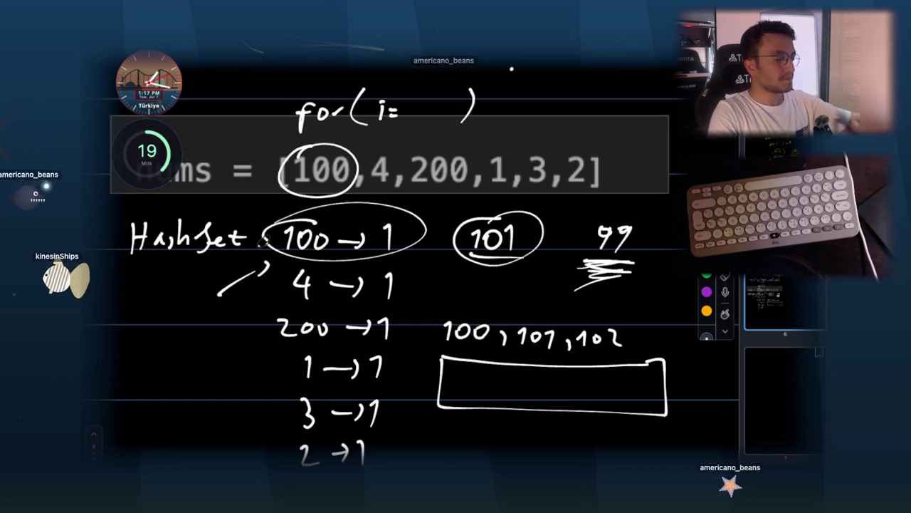
scroll(320, 135, "down", 2)
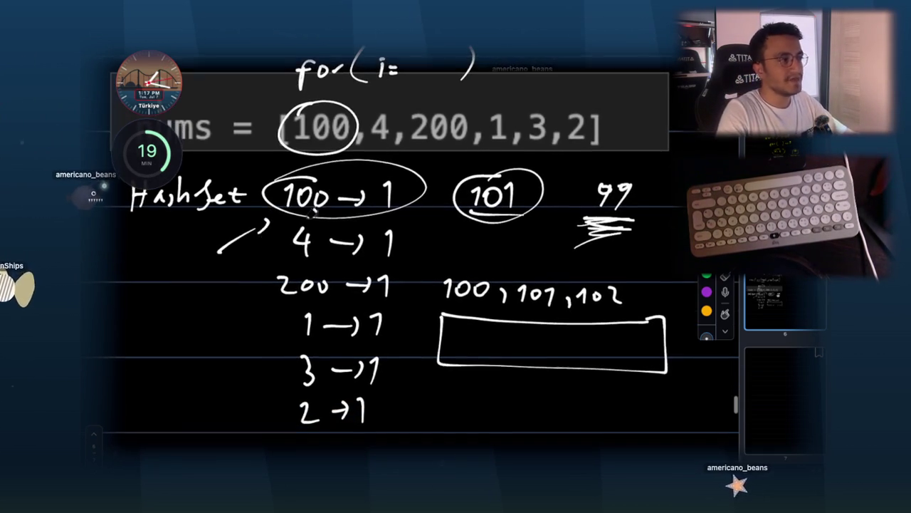
scroll(351, 132, "down", 3)
scroll(349, 149, "up", 6)
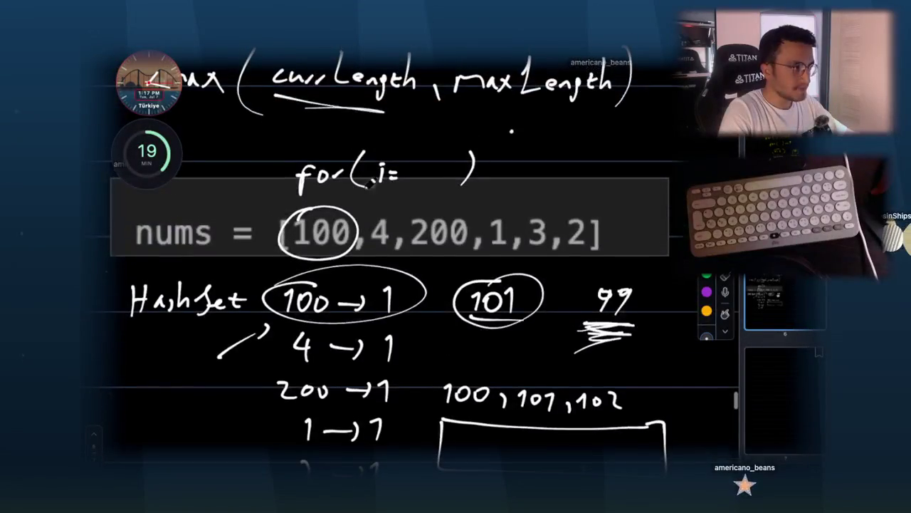
scroll(350, 173, "down", 2)
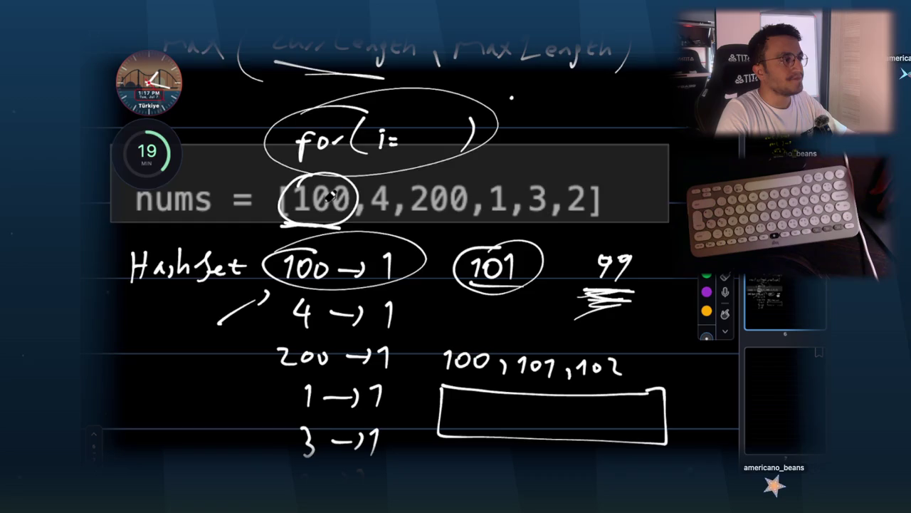
scroll(329, 197, "down", 2)
scroll(384, 245, "down", 7)
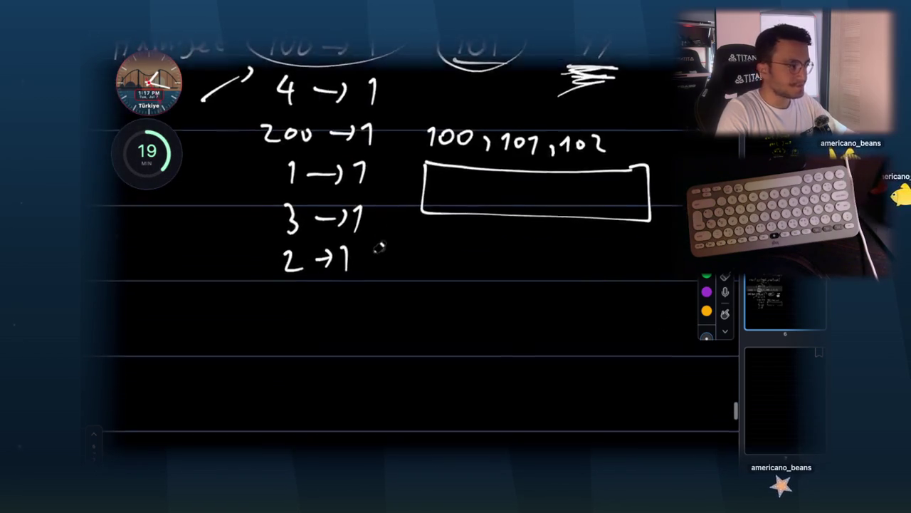
- Write 101 below [100] on the whiteboard and circle it as the next number to check
scroll(384, 245, "down", 4)
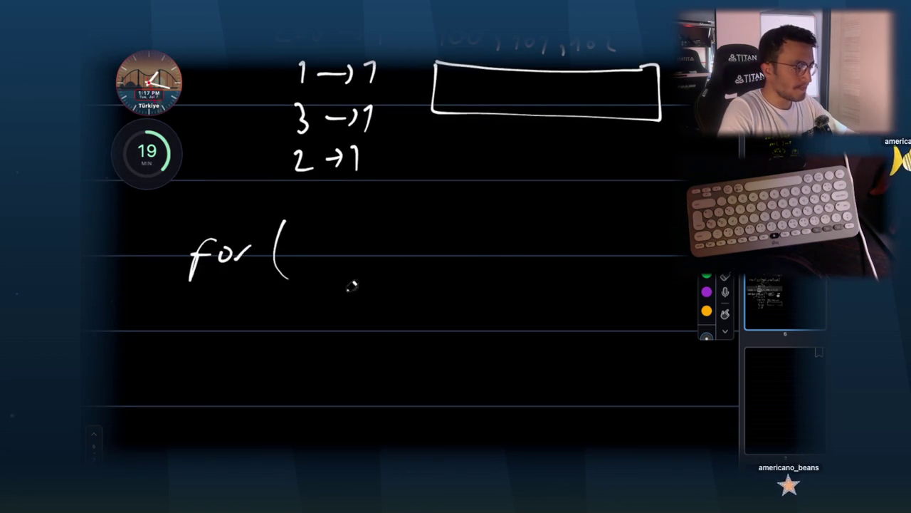
left_click_drag(546, 262, 528, 281)
scroll(407, 295, "down", 4)
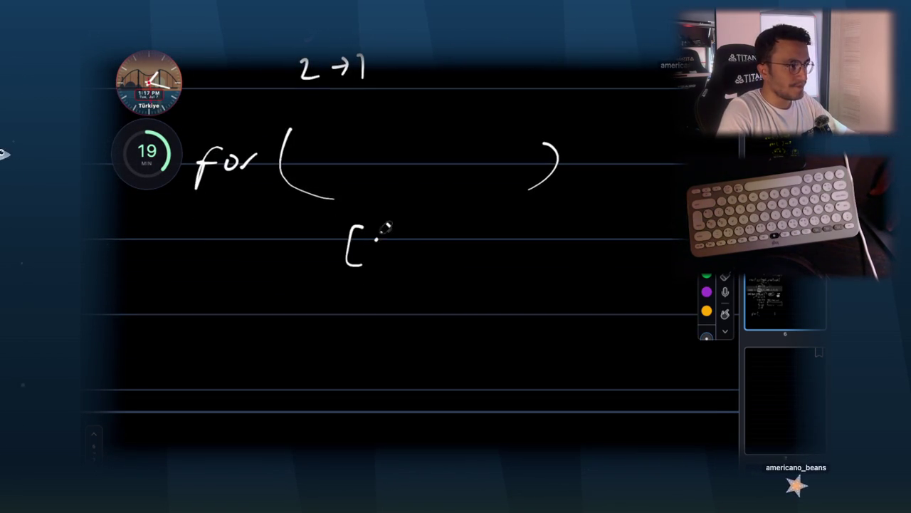
scroll(443, 259, "down", 3)
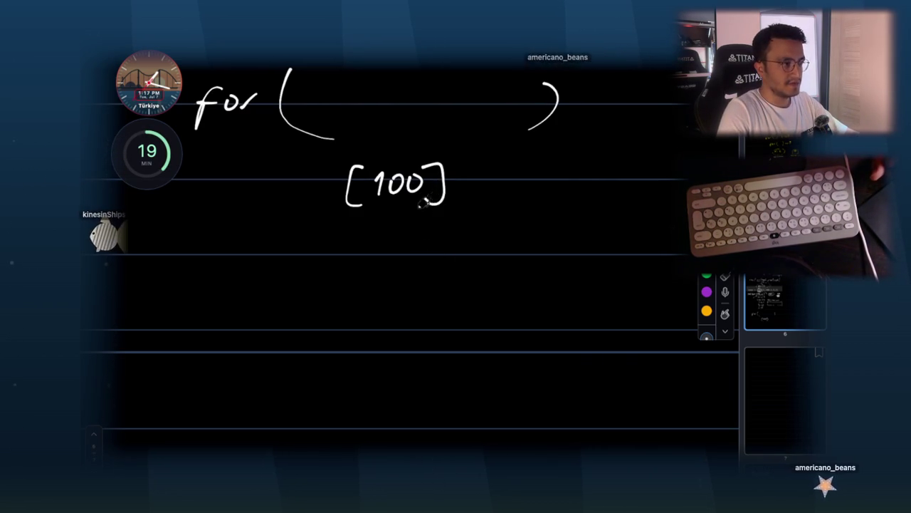
left_click_drag(329, 263, 328, 287)
mouse_move(352, 265)
left_mouse_down()
mouse_move(367, 287)
mouse_move(419, 281)
left_mouse_up()
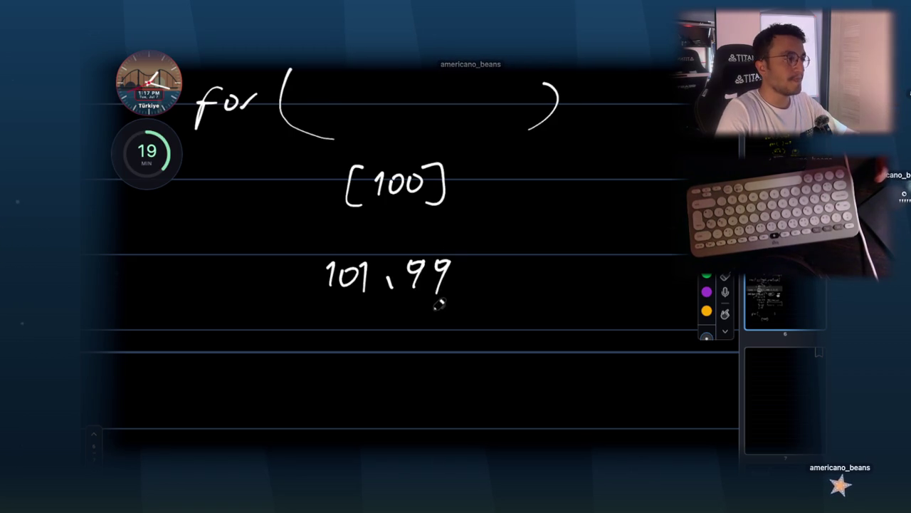
mouse_move(349, 240)
left_mouse_down()
mouse_move(310, 260)
mouse_move(393, 264)
left_mouse_up()
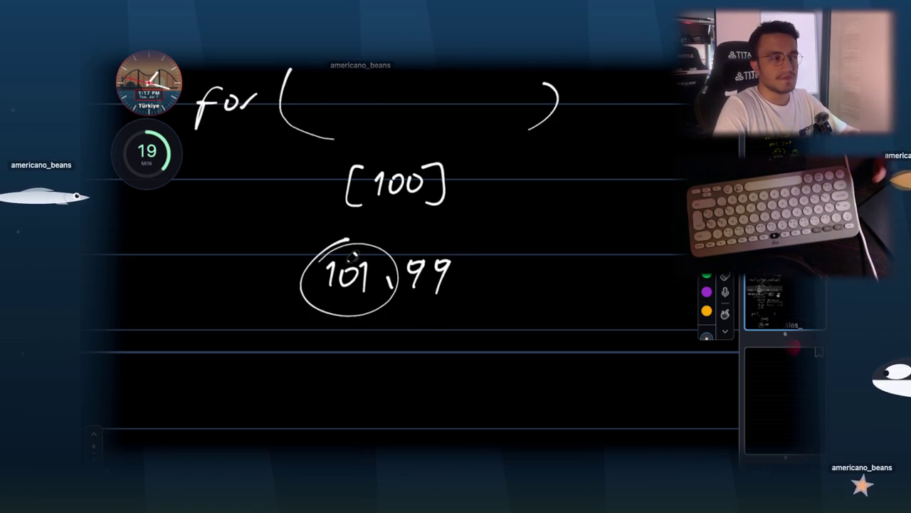
- Write i=1 inside the for( ) loop header and circle the 4 in the nums array
scroll(491, 207, "up", 3)
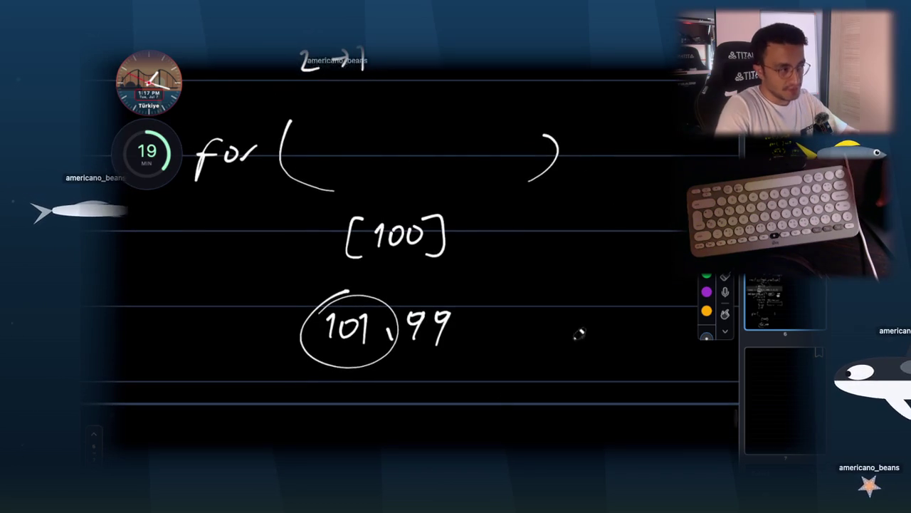
scroll(516, 223, "up", 4)
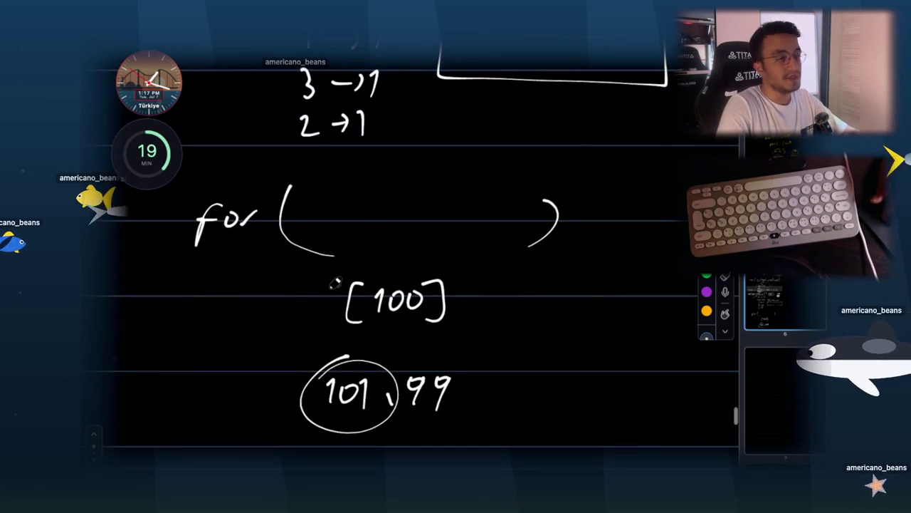
mouse_move(339, 221)
left_mouse_down()
mouse_move(338, 235)
mouse_move(356, 218)
left_mouse_up()
left_click(338, 212)
left_click_drag(345, 228, 369, 233)
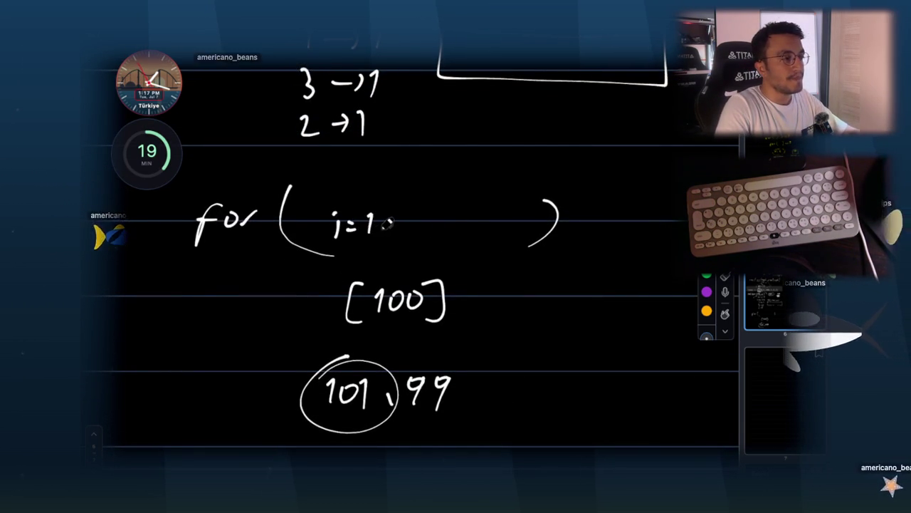
scroll(388, 224, "up", 15)
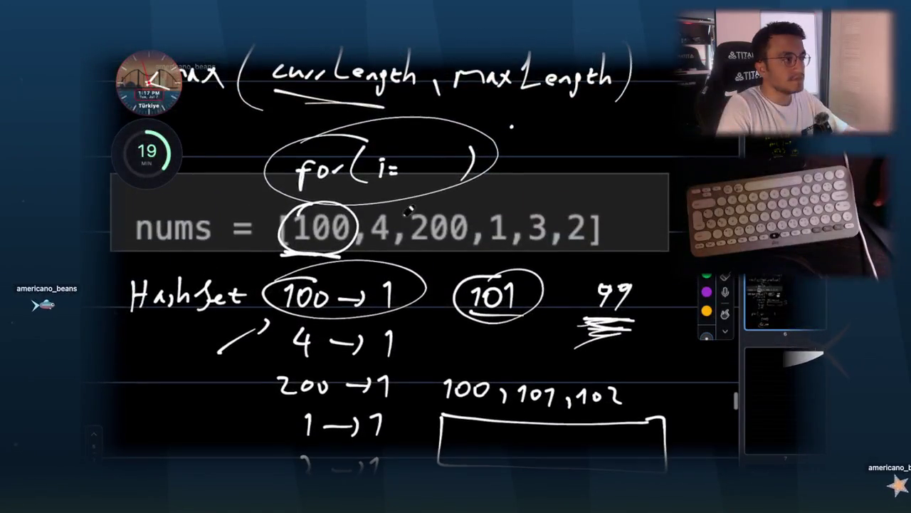
left_click_drag(373, 244, 410, 212)
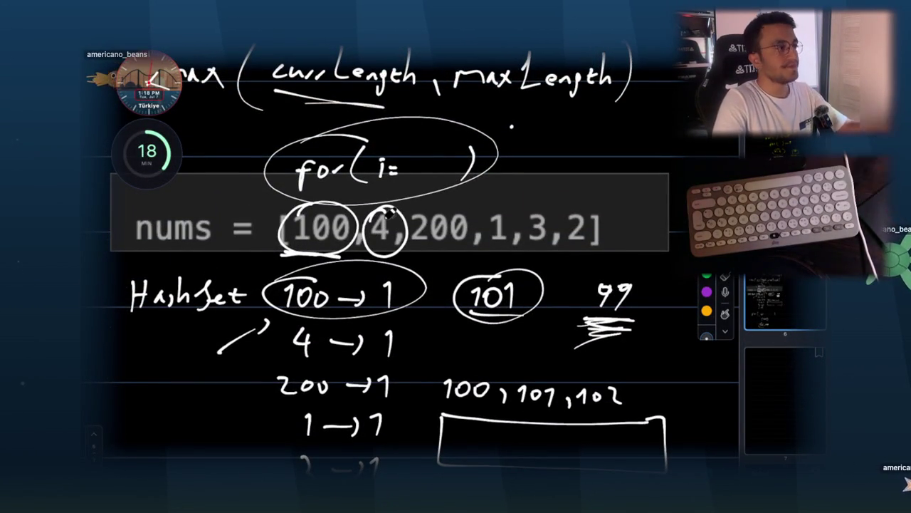
- Return to Claude's tutoring reply and highlight the lines about counting runs and walking upward
key("super+Tab")
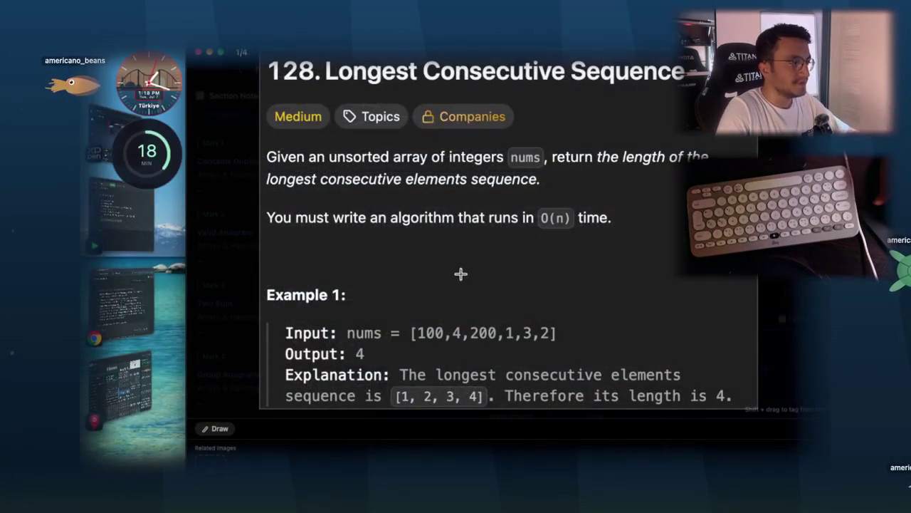
key("super+Tab")
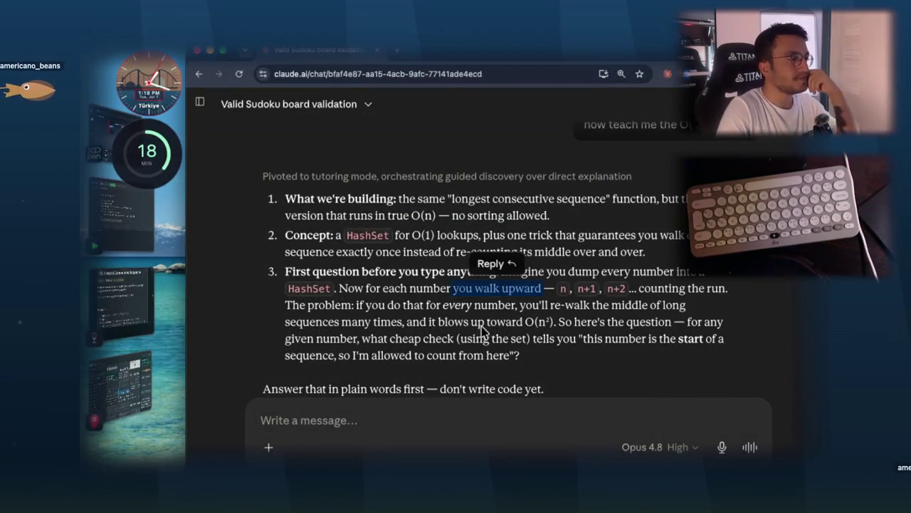
left_click_drag(683, 288, 725, 288)
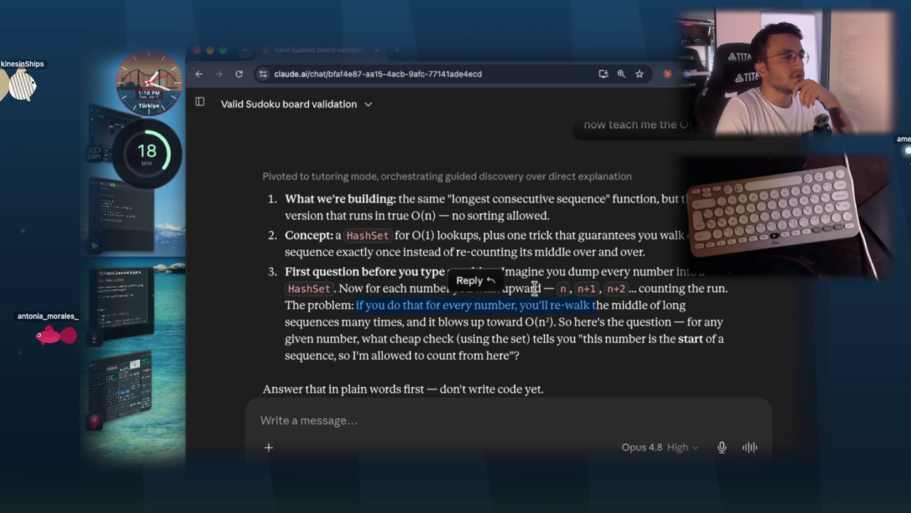
left_click_drag(603, 305, 685, 306)
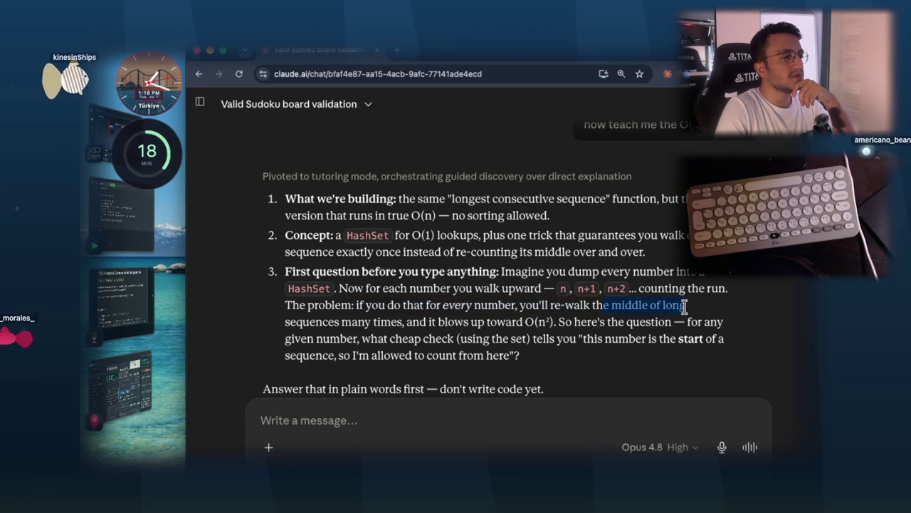
left_click(447, 287)
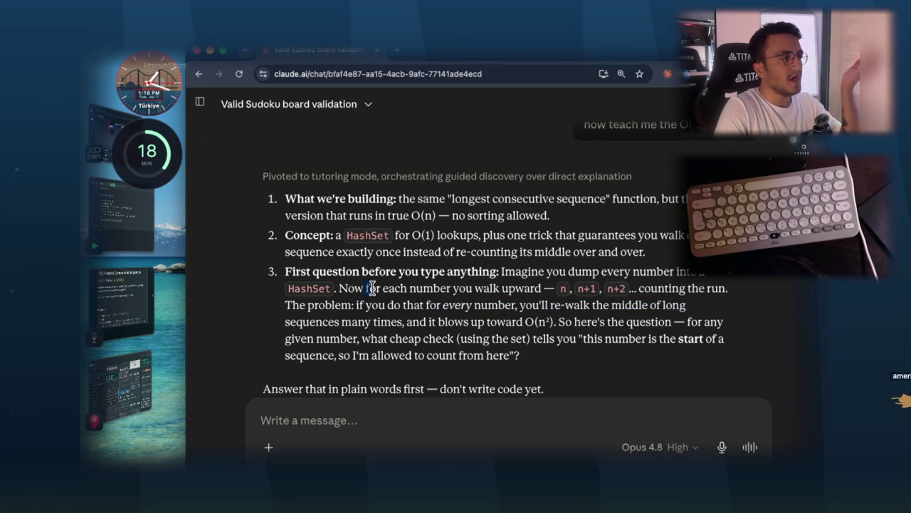
left_click_drag(518, 287, 542, 287)
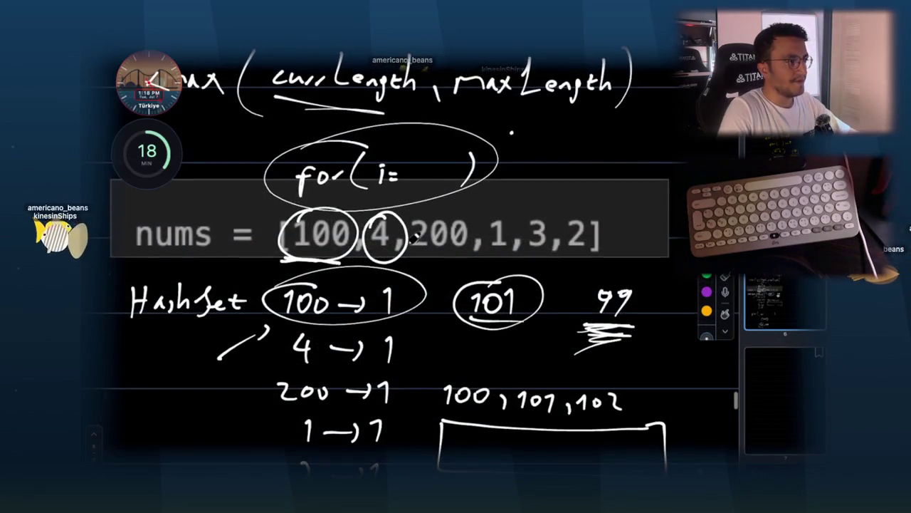
scroll(450, 280, "down", 3)
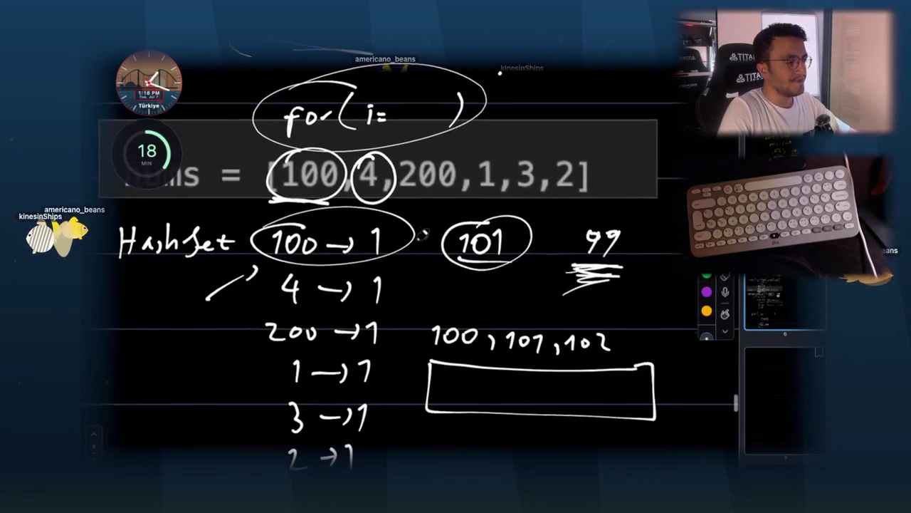
- Sketch a second for( ) loop below 101, 99 on the whiteboard
scroll(428, 213, "down", 15)
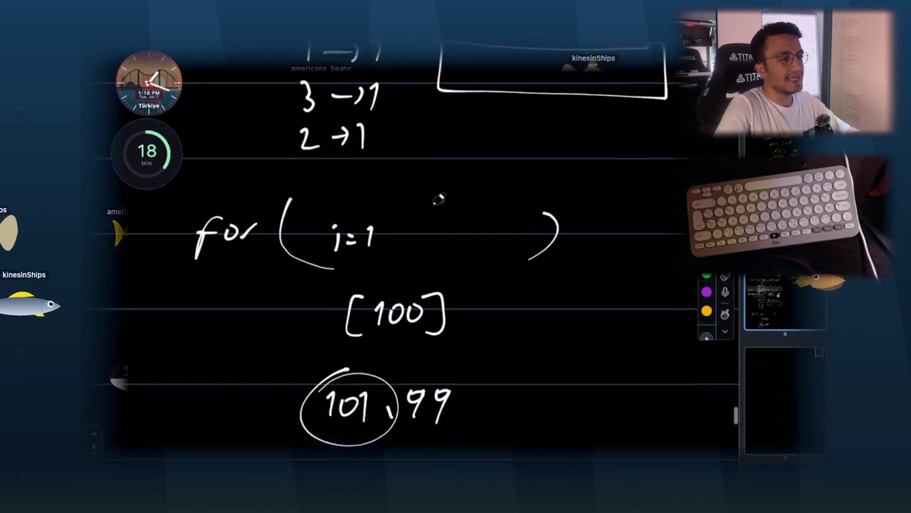
scroll(261, 386, "down", 5)
scroll(356, 202, "up", 3)
scroll(320, 203, "up", 2)
scroll(321, 376, "down", 2)
left_click_drag(313, 372, 299, 407)
mouse_move(343, 378)
left_mouse_down()
mouse_move(361, 376)
mouse_move(381, 406)
left_mouse_up()
left_click_drag(549, 352, 538, 392)
scroll(498, 213, "up", 11)
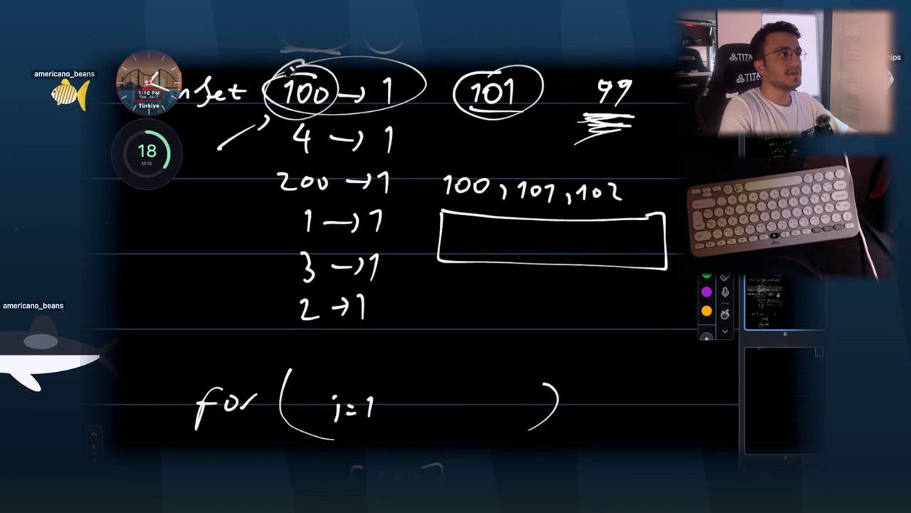
- Circle 100 in the HashSet list
left_click_drag(292, 58, 313, 57)
scroll(456, 256, "down", 4)
scroll(456, 257, "up", 5)
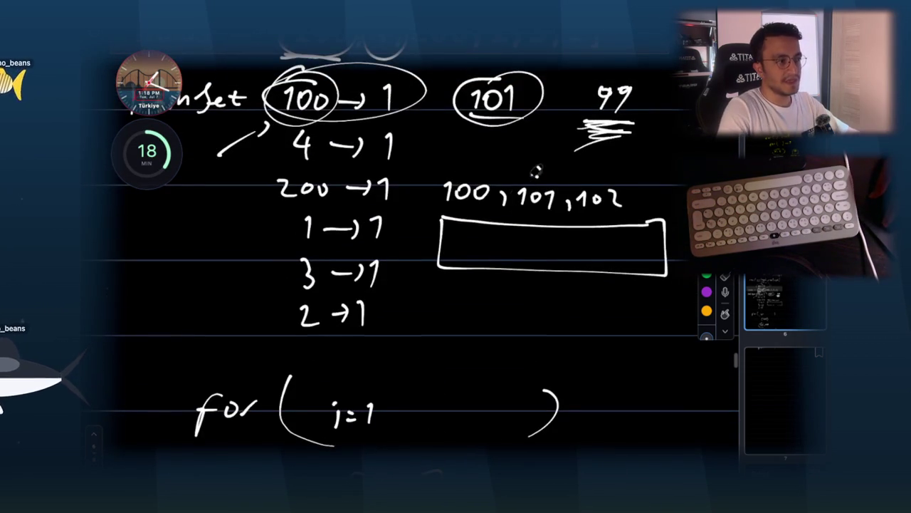
left_click_drag(541, 170, 543, 168)
- Label the nested loops O(n²), close the whiteboard, and highlight Claude's sentence about dumping numbers into the set
scroll(595, 195, "down", 7)
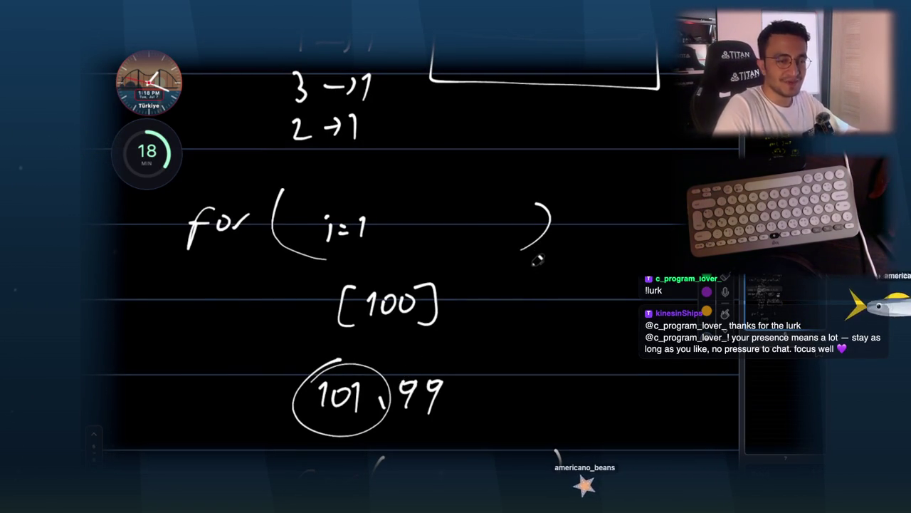
scroll(526, 298, "down", 2)
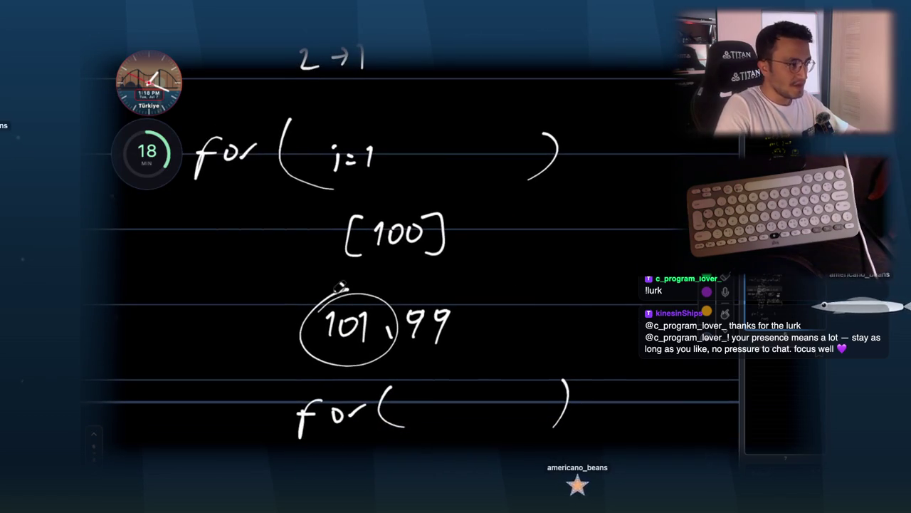
scroll(504, 266, "down", 1)
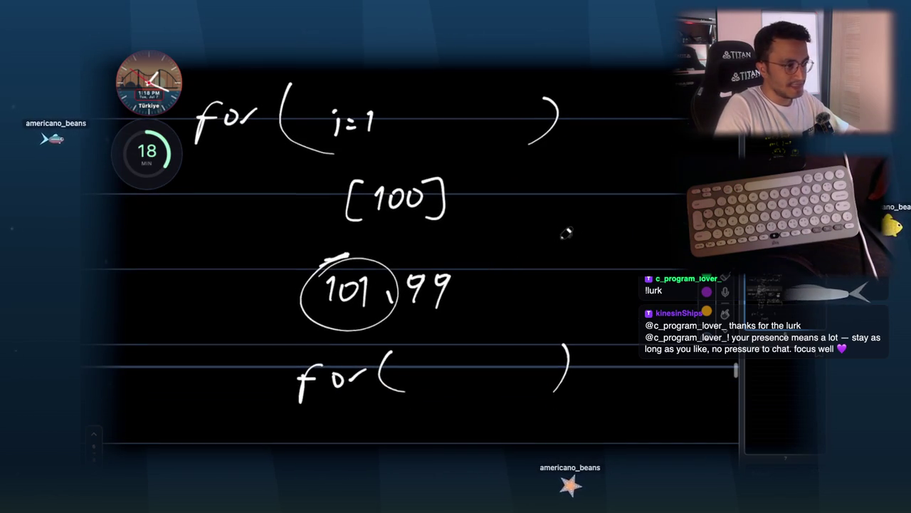
left_click_drag(571, 211, 564, 218)
mouse_move(594, 215)
left_mouse_down()
mouse_move(585, 249)
mouse_move(617, 266)
left_mouse_up()
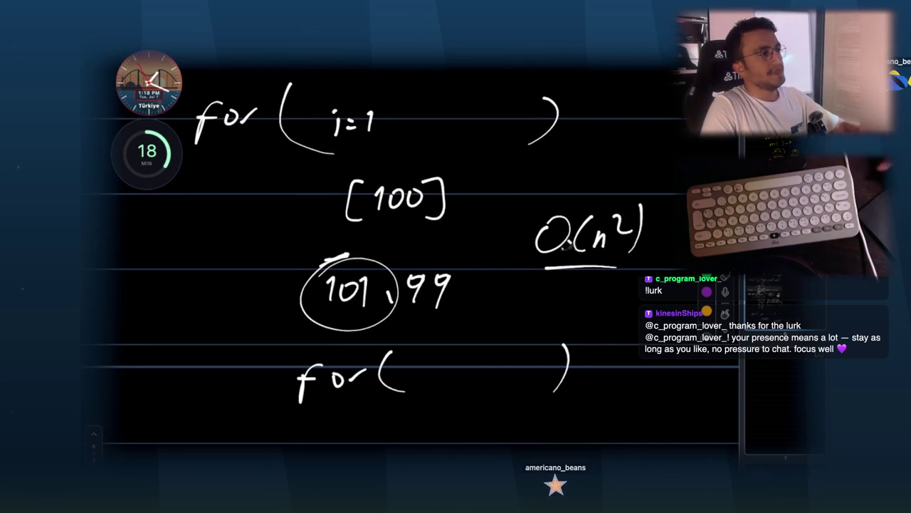
key("Escape")
left_click_drag(618, 289, 525, 283)
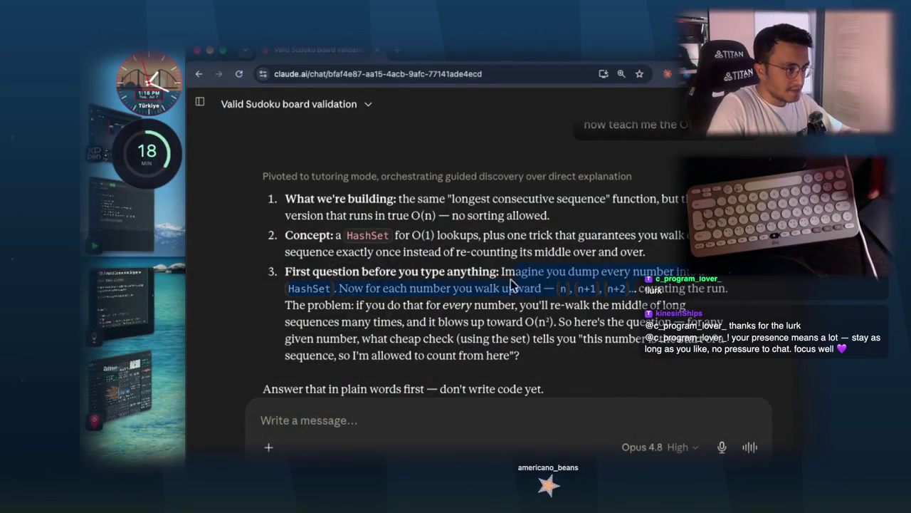
left_click_drag(372, 282, 334, 287)
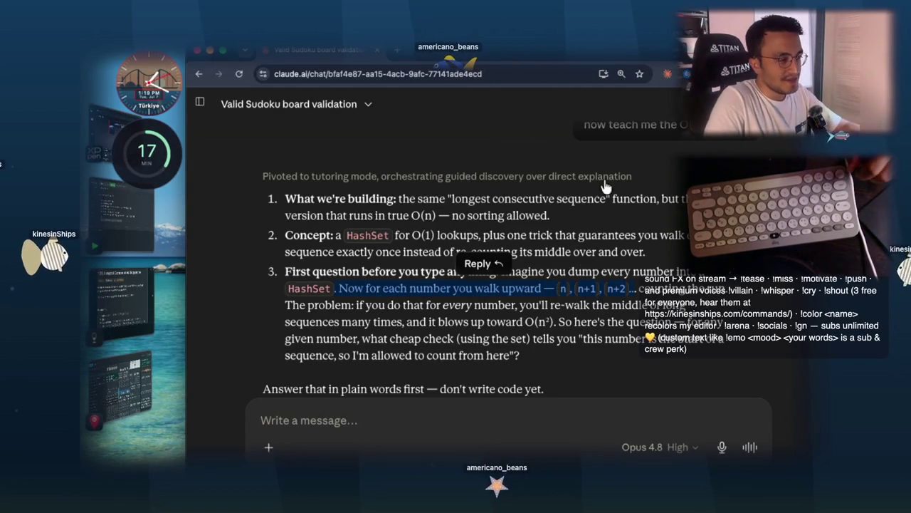
left_click(623, 303)
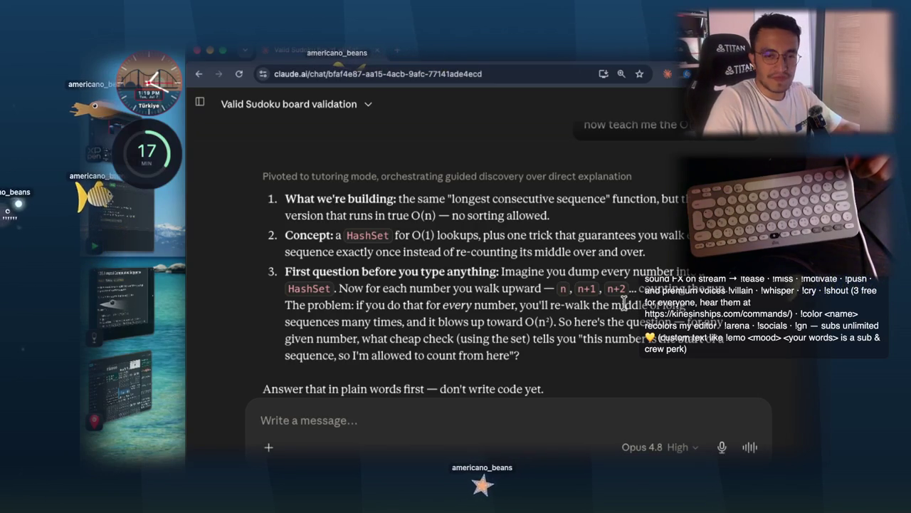
key("super+Tab")
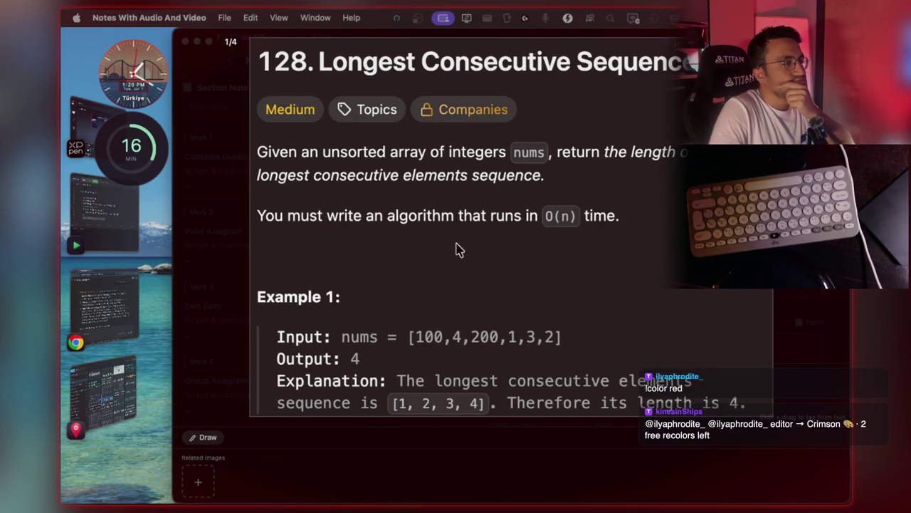
left_click(136, 285)
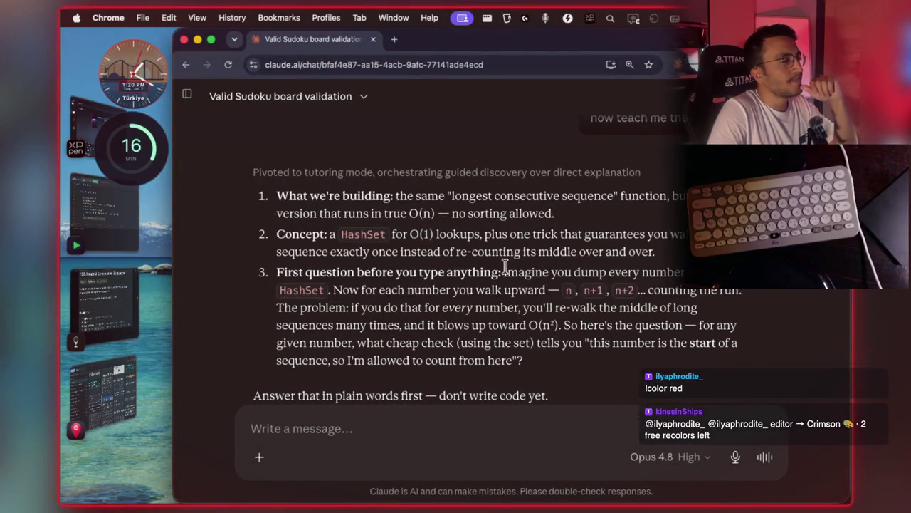
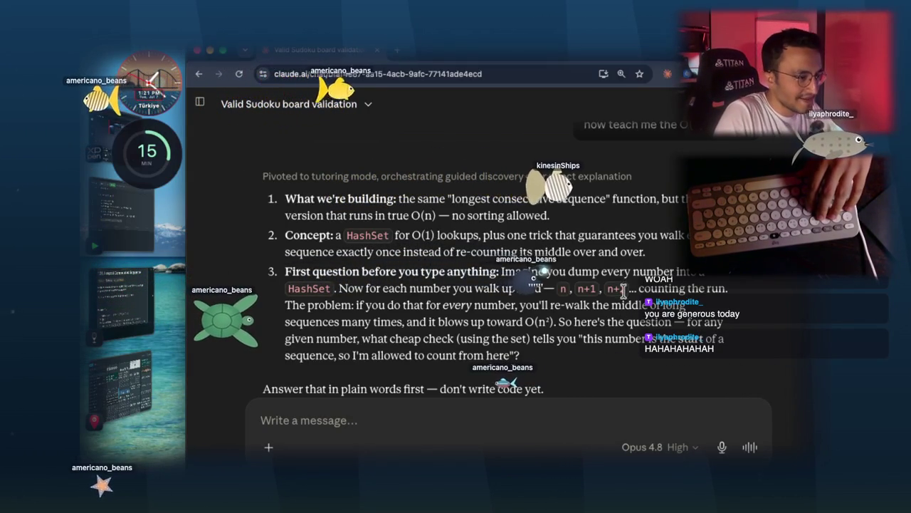
- Quote the 'walk upward — n, n+1, n+2' passage in a new message and ask what n, n+1, n+2 mean
left_click_drag(627, 290, 285, 272)
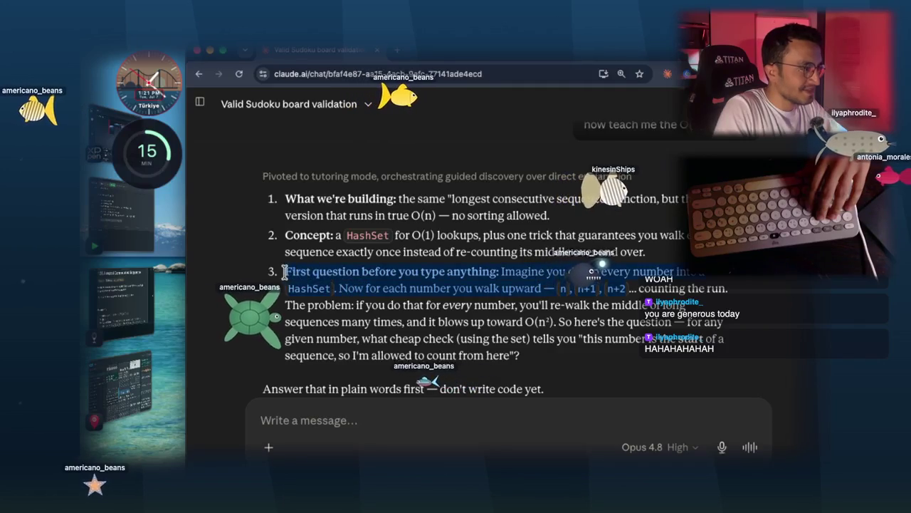
left_click(358, 419)
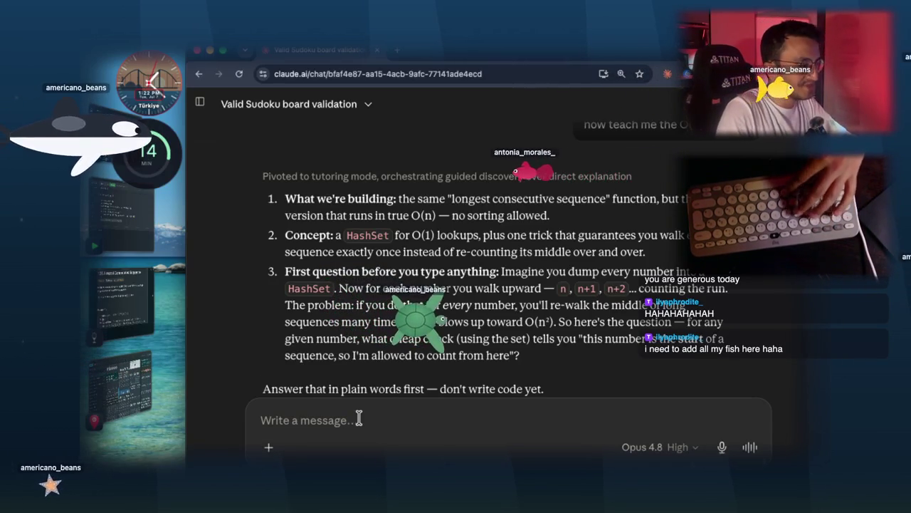
type("First question before you type anything: Imagine you dump every number into a HashSet. Now for each number you walk upward — n, n+1, n+2")
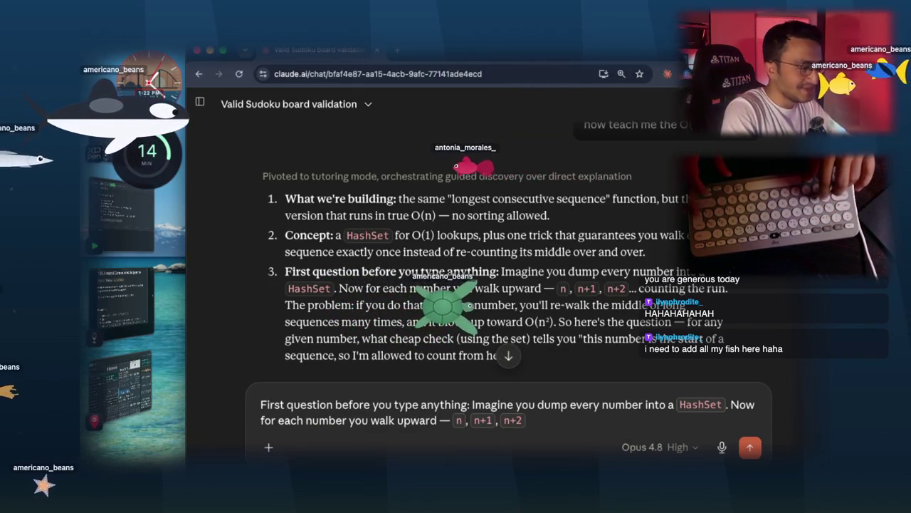
key("shift+Return")
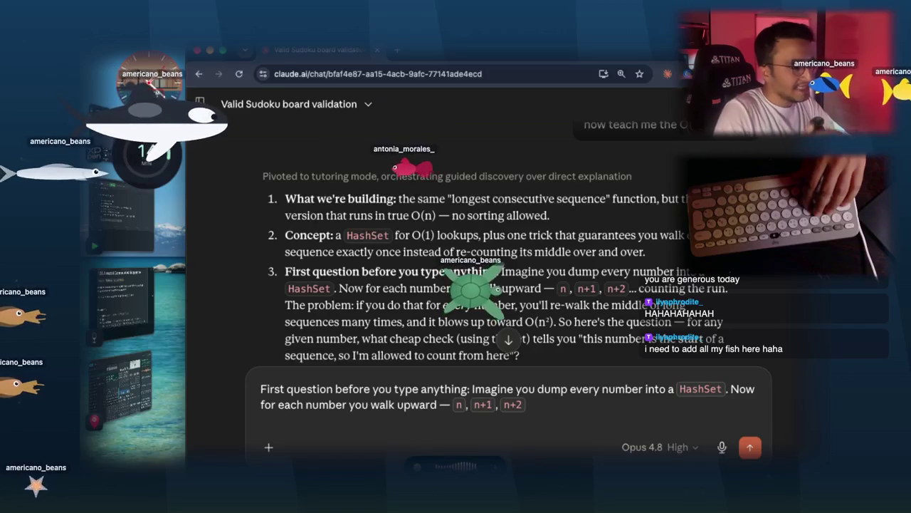
left_click_drag(348, 405, 427, 413)
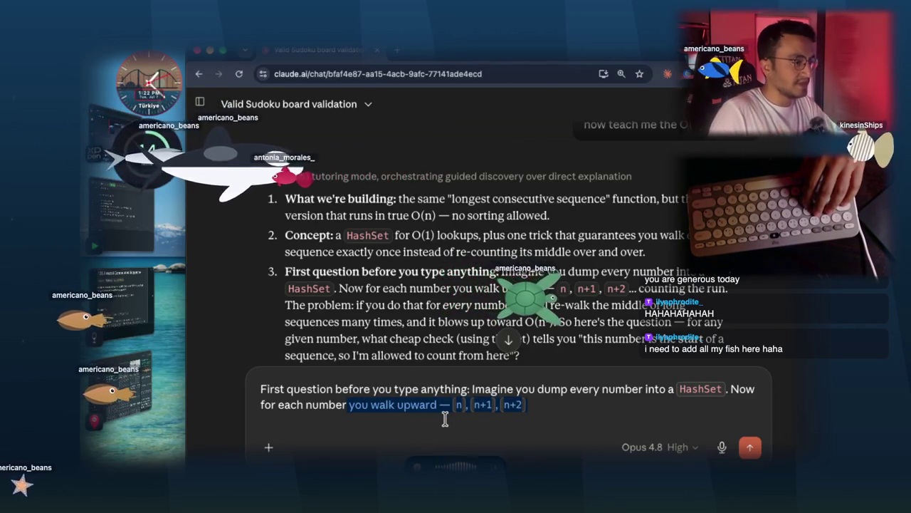
left_click(403, 406)
type("I didn't understand this part. What do you mean by n, n+1, n+2?")
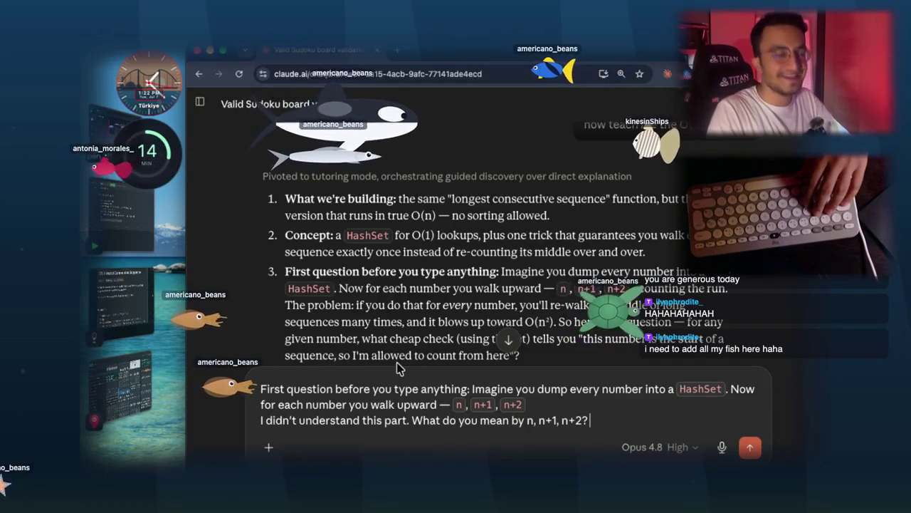
key("Return")
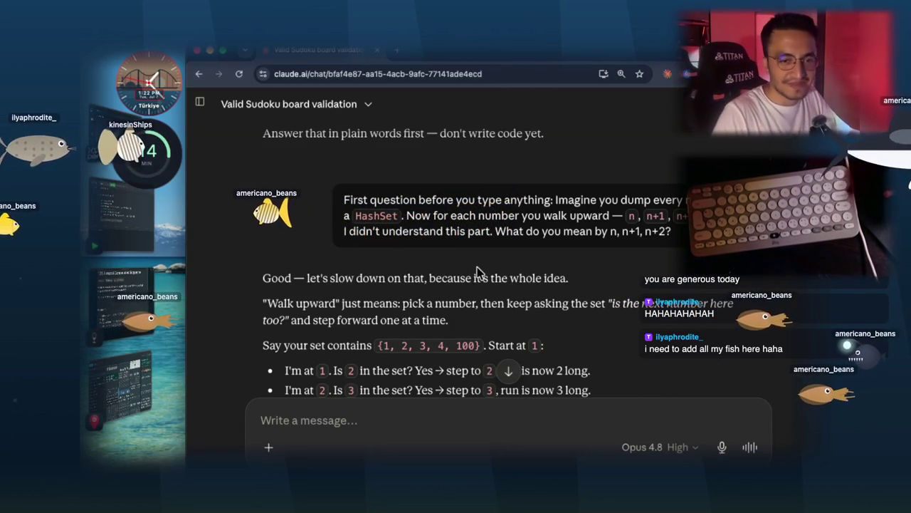
- Read through Claude's step-by-step walk over the set {1, 2, 3, 4, 100}, then open a new browser tab
scroll(519, 265, "down", 2)
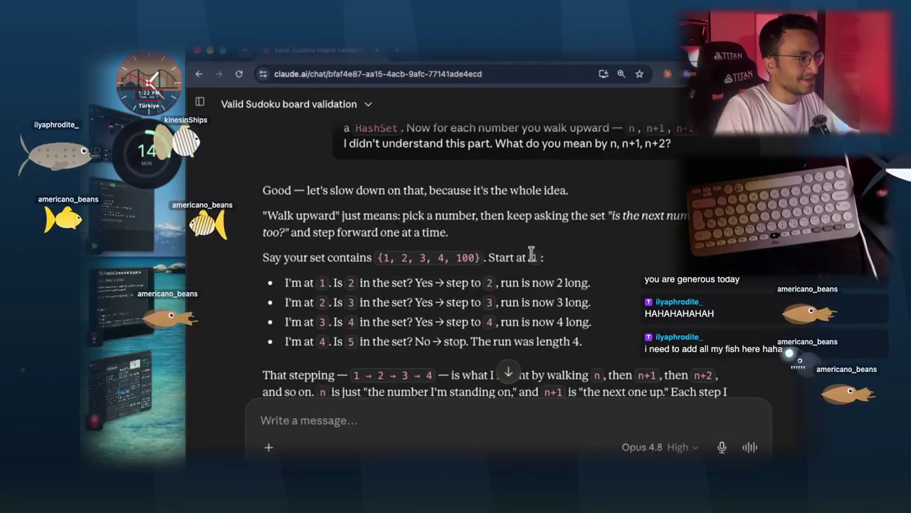
scroll(527, 199, "down", 1)
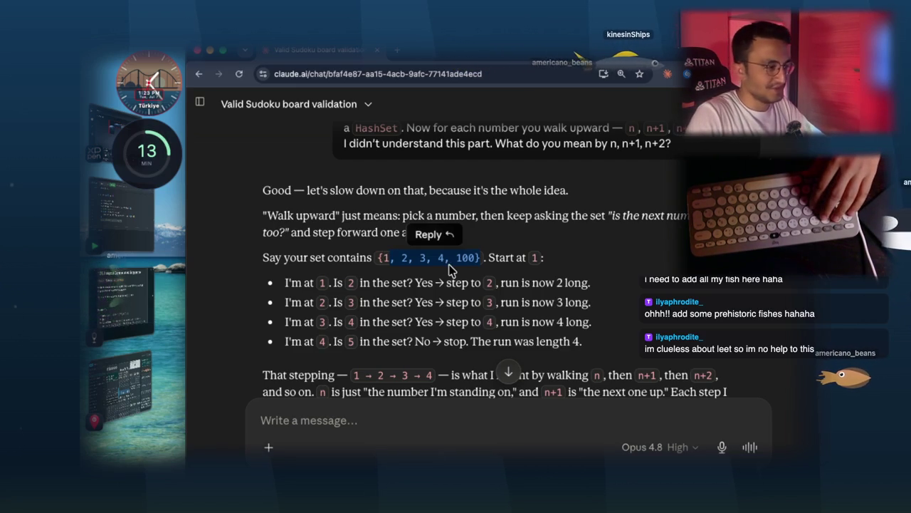
left_click(518, 309)
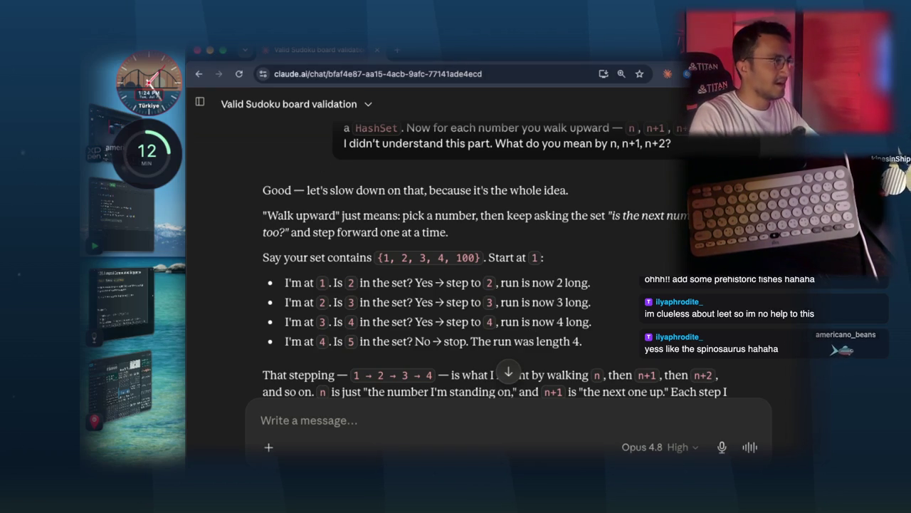
left_click(393, 52)
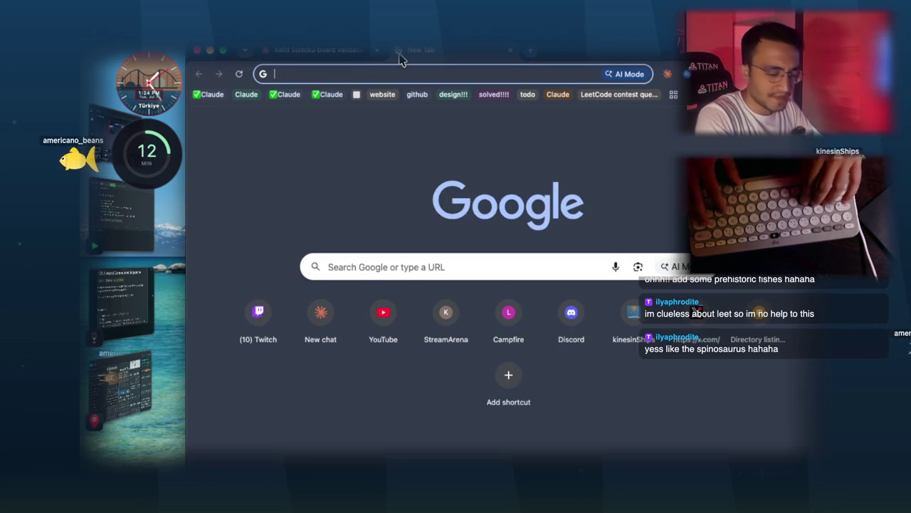
- Search Google for 'spinosaurus' using the dinosaur suggestion
type("spi")
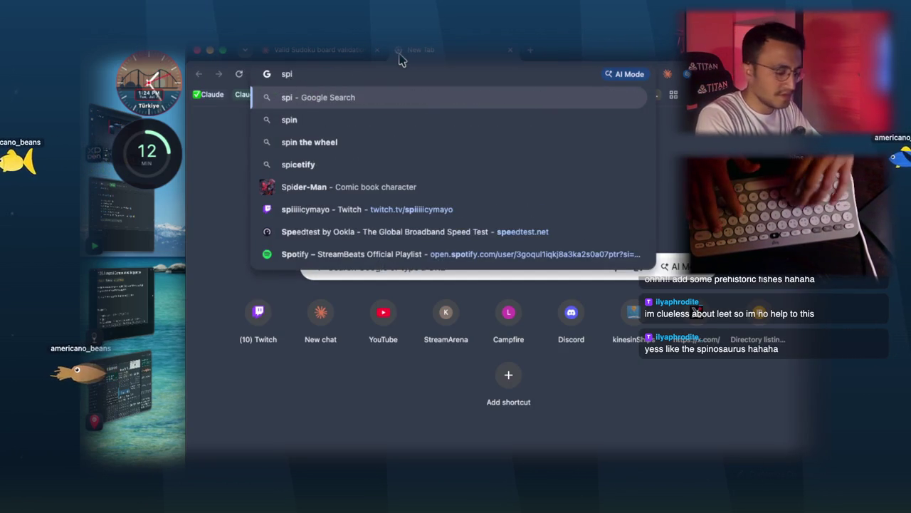
type("nosauru")
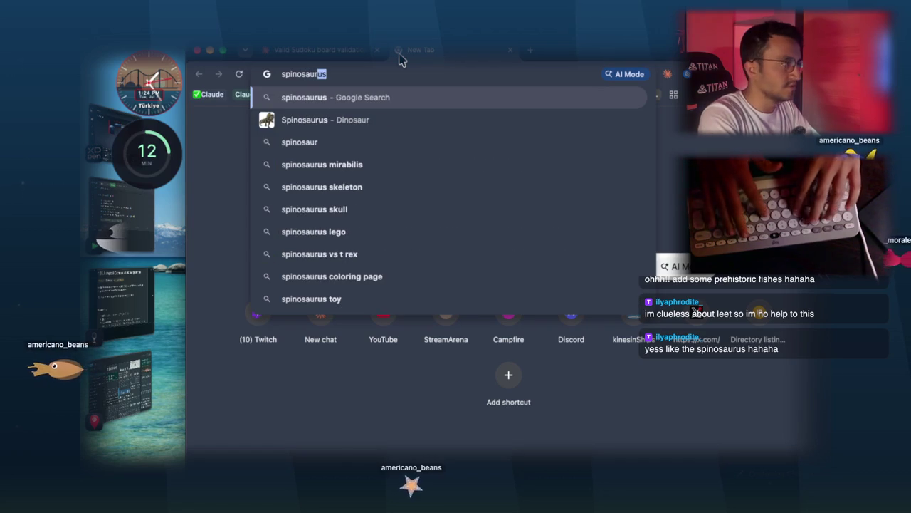
key("Down")
key("Return")
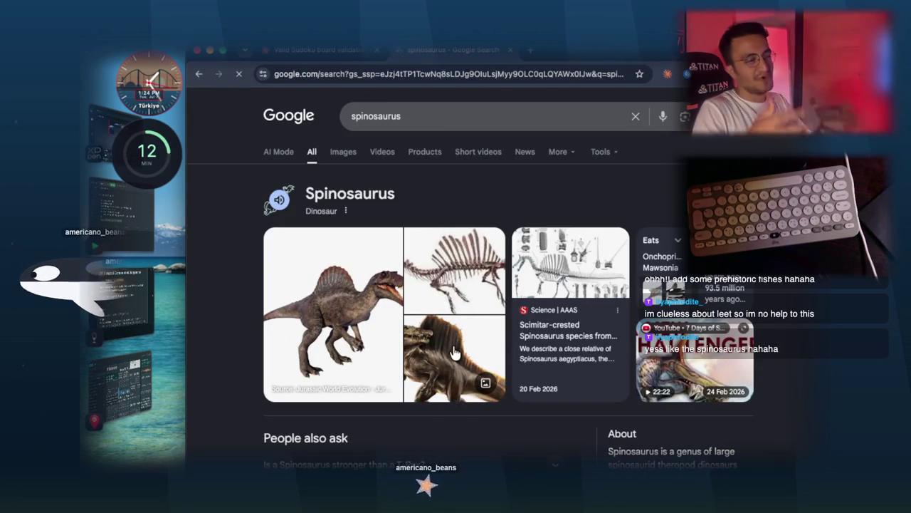
- Highlight that Spinosaurus lived 100 to 94 million years ago, then return to the Claude chat
scroll(459, 349, "down", 3)
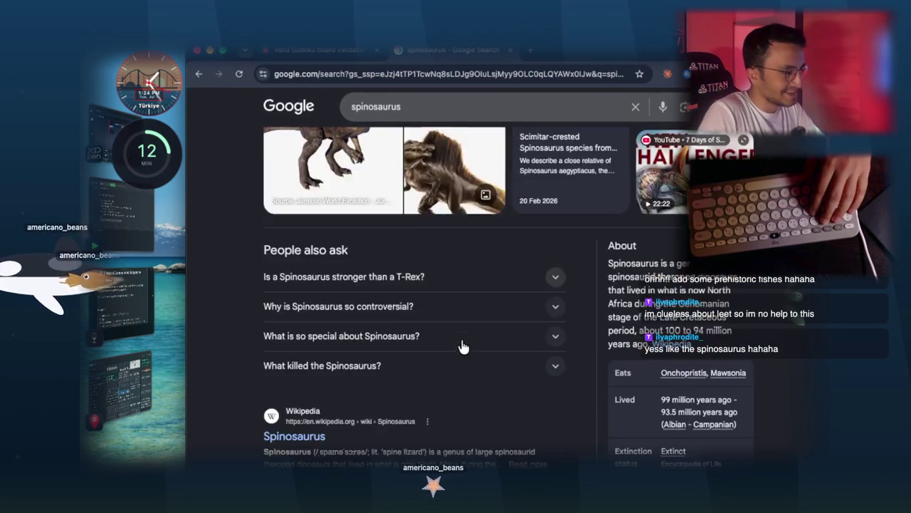
scroll(462, 347, "down", 4)
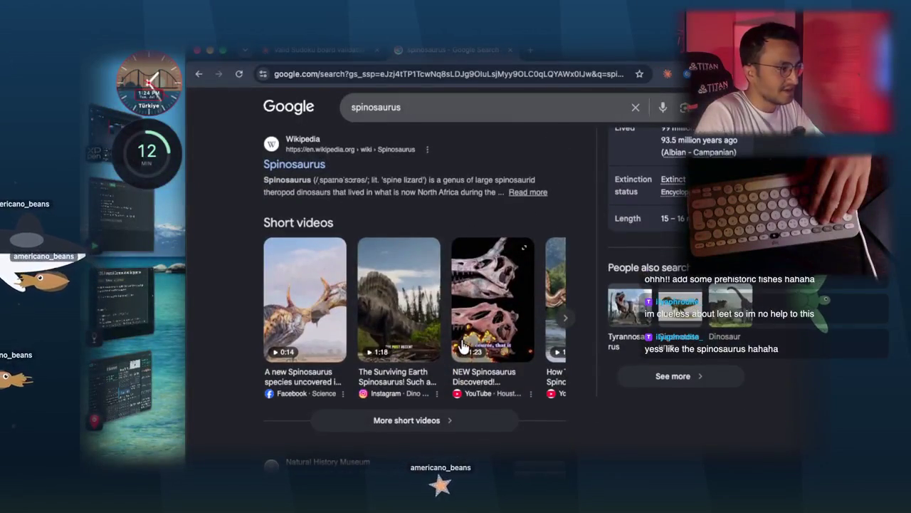
scroll(462, 347, "down", 3)
scroll(461, 347, "down", 1)
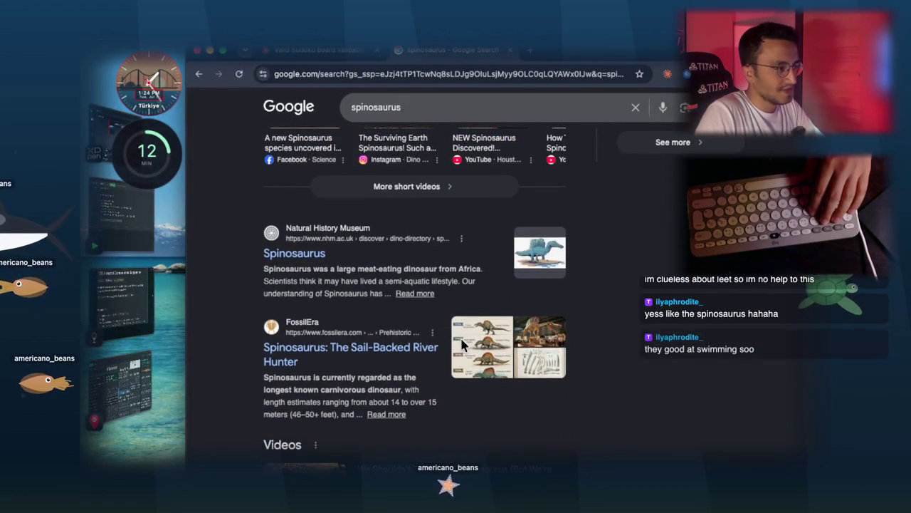
scroll(461, 346, "down", 3)
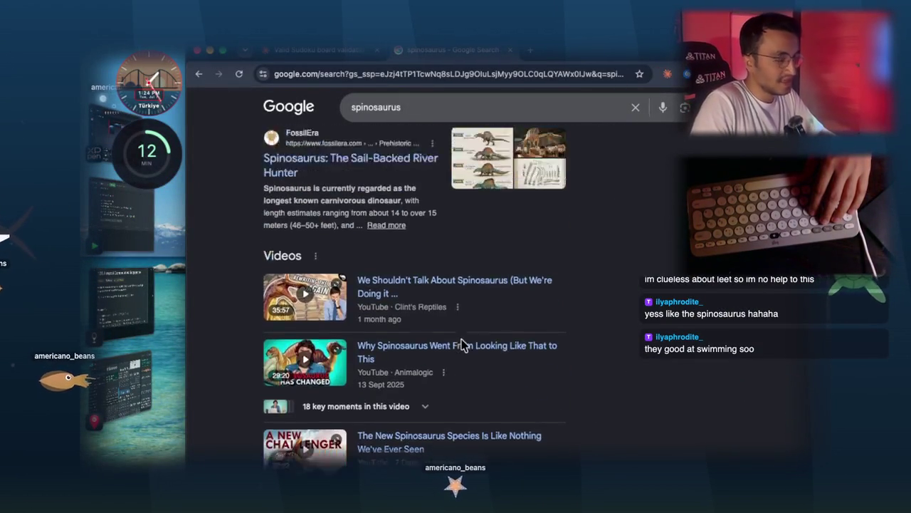
scroll(462, 345, "up", 4)
scroll(461, 345, "up", 2)
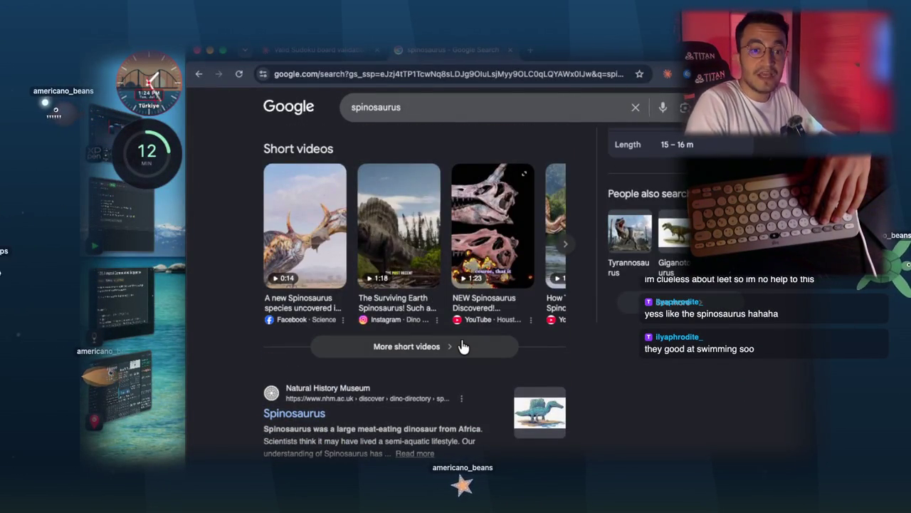
scroll(460, 337, "up", 5)
scroll(460, 337, "up", 4)
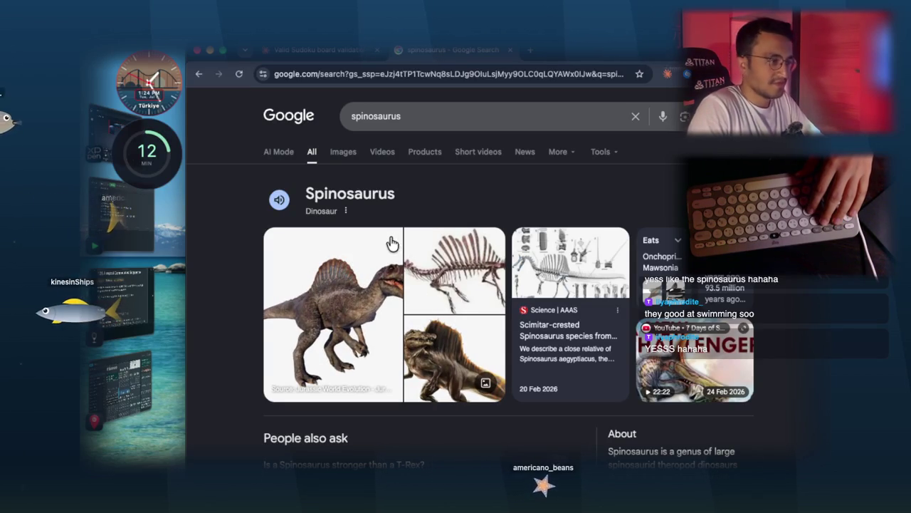
scroll(562, 321, "down", 3)
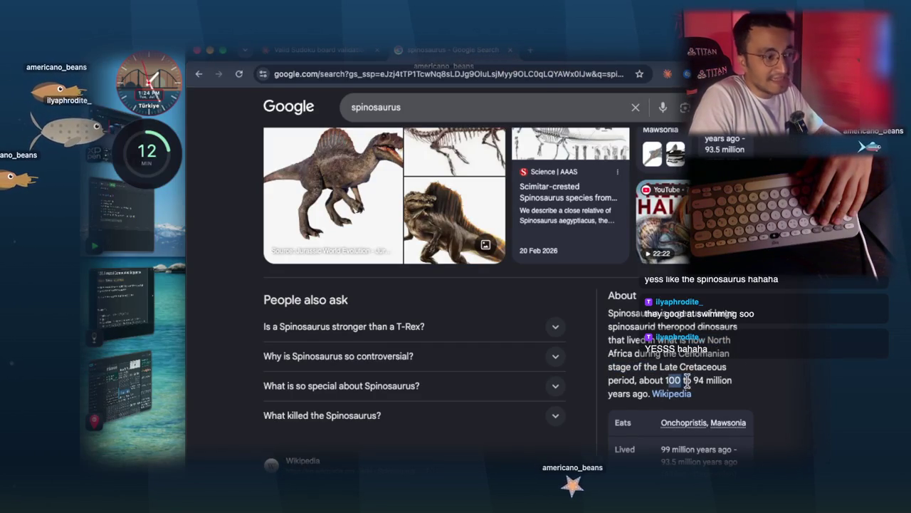
left_click_drag(667, 380, 702, 380)
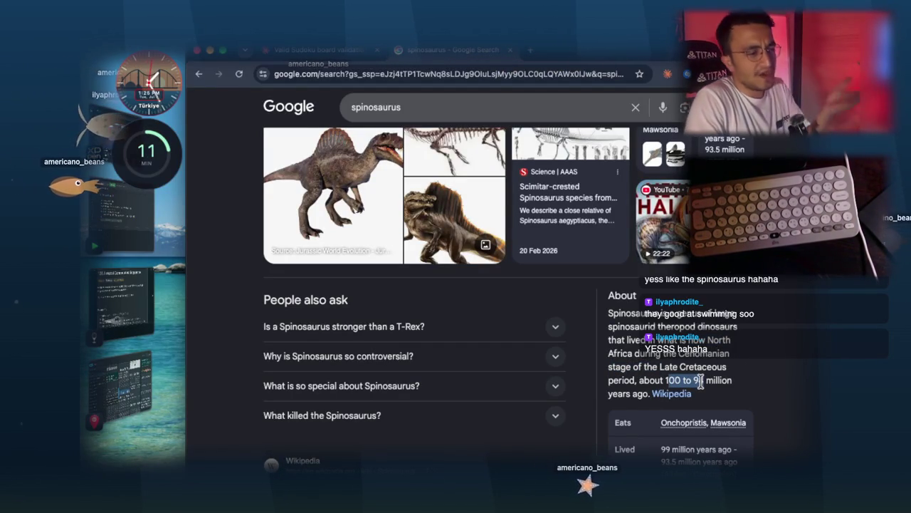
left_click_drag(701, 381, 708, 385)
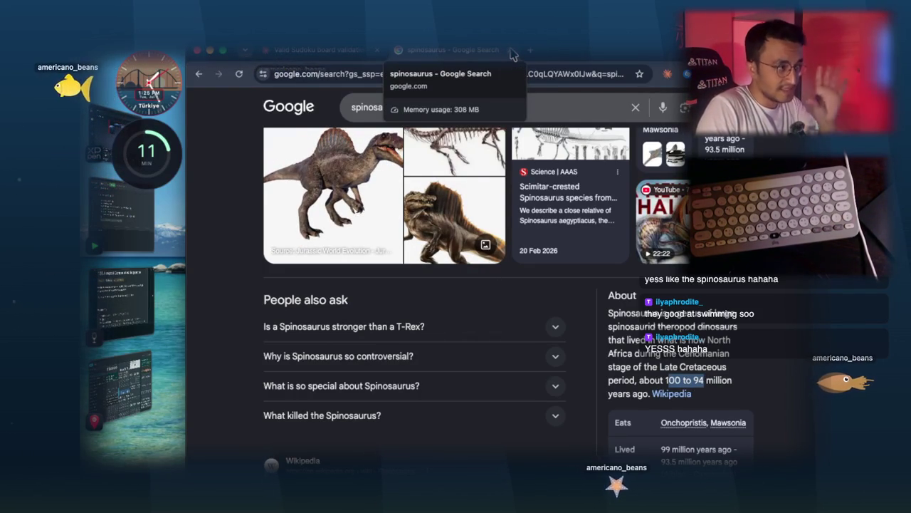
left_click(512, 51)
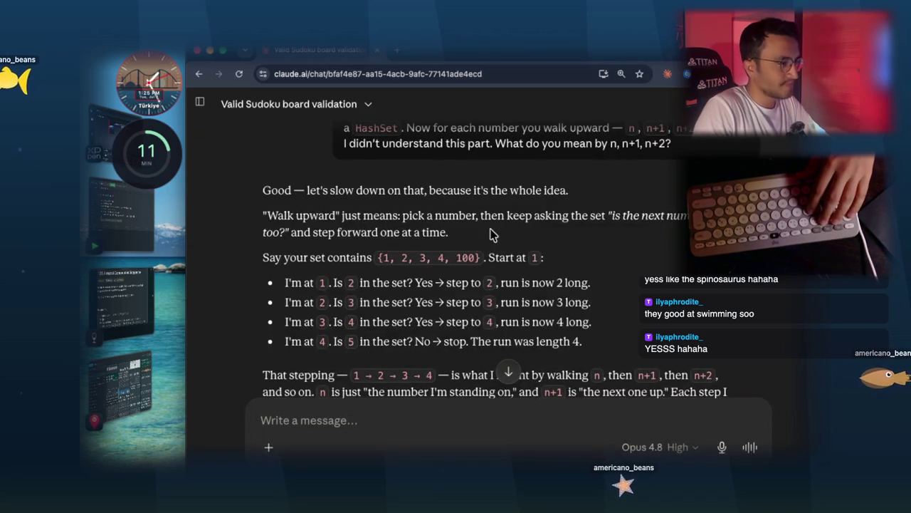
- Paste the 'Walk upward' explanation as a quote into a new message to Claude
mouse_move(590, 344)
left_mouse_down()
mouse_move(341, 285)
mouse_move(264, 230)
mouse_move(264, 217)
left_mouse_up()
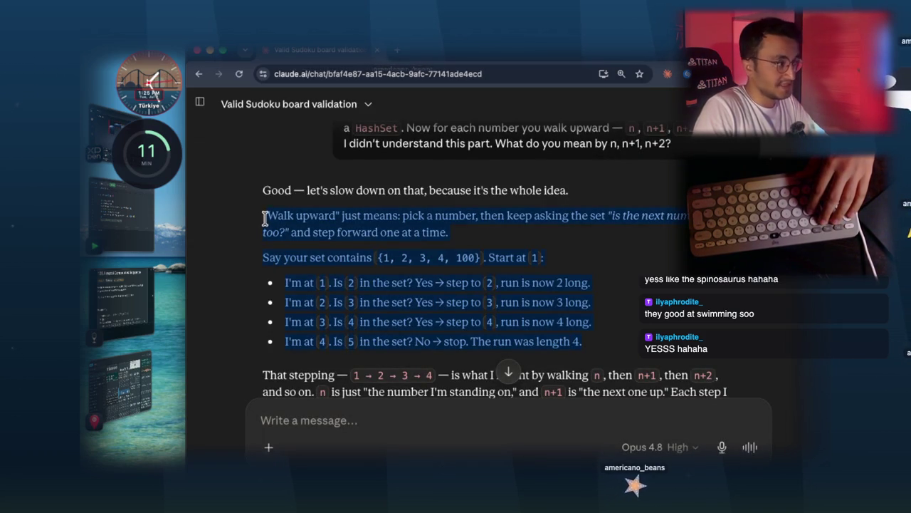
left_click(373, 423)
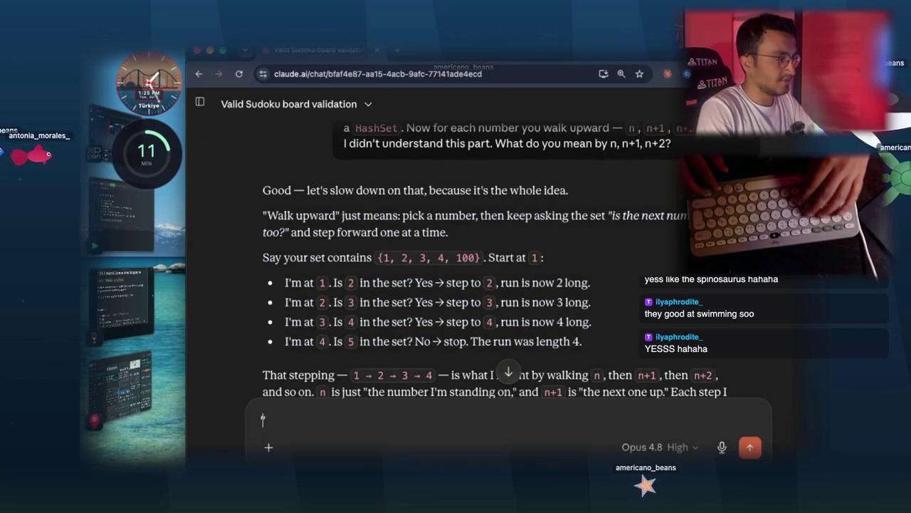
key("ctrl+v")
key("shift+Return")
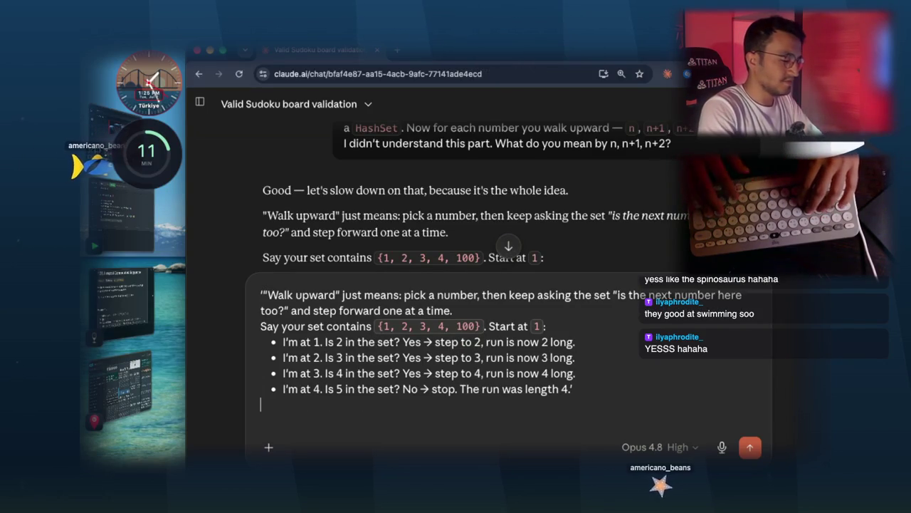
- Dictate a question asking whether sorting is needed, requesting a direct answer, and send it
key("fn")
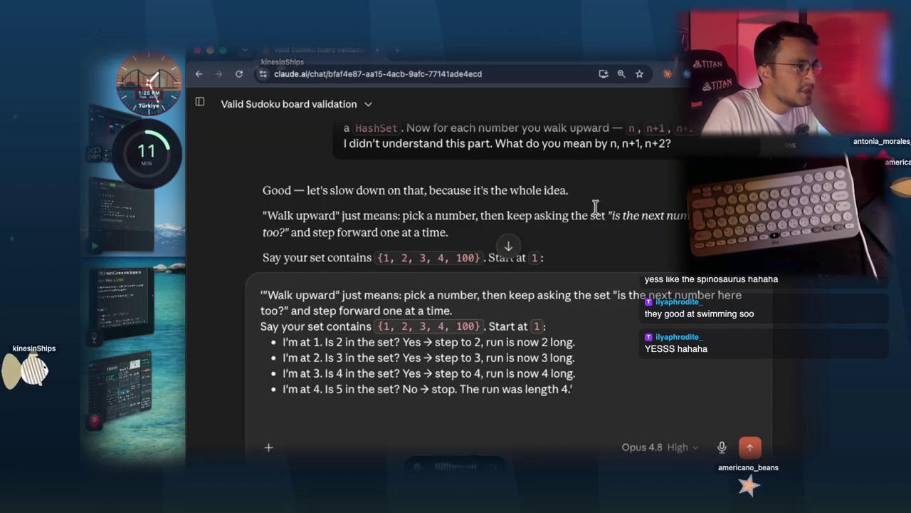
scroll(606, 206, "up", 2)
scroll(617, 206, "up", 5)
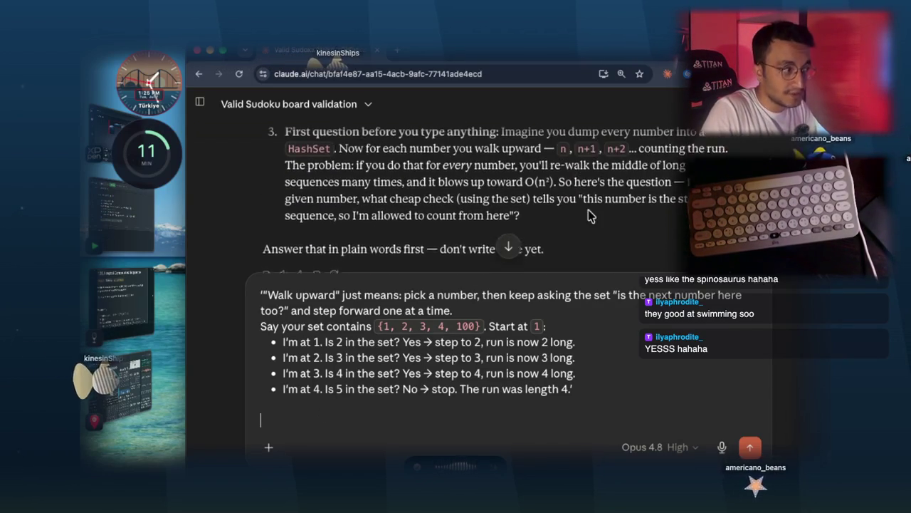
scroll(571, 208, "down", 1)
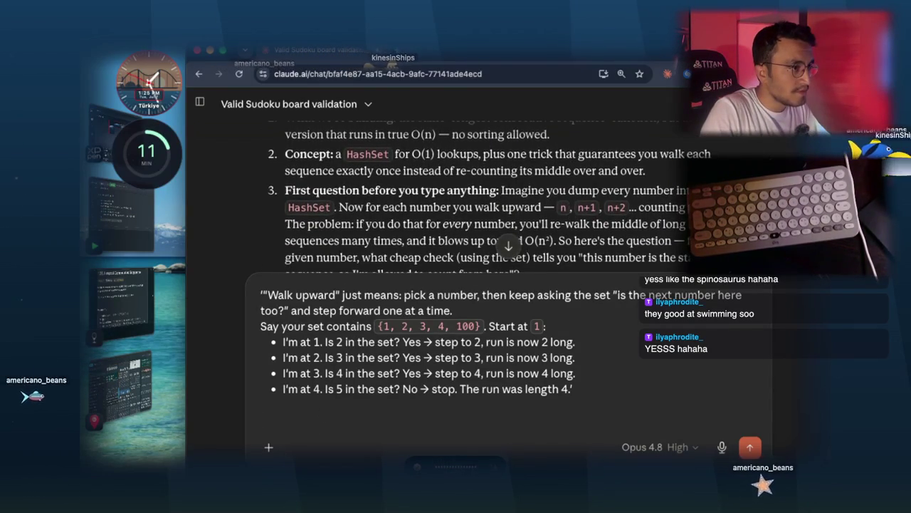
triple_click(362, 190)
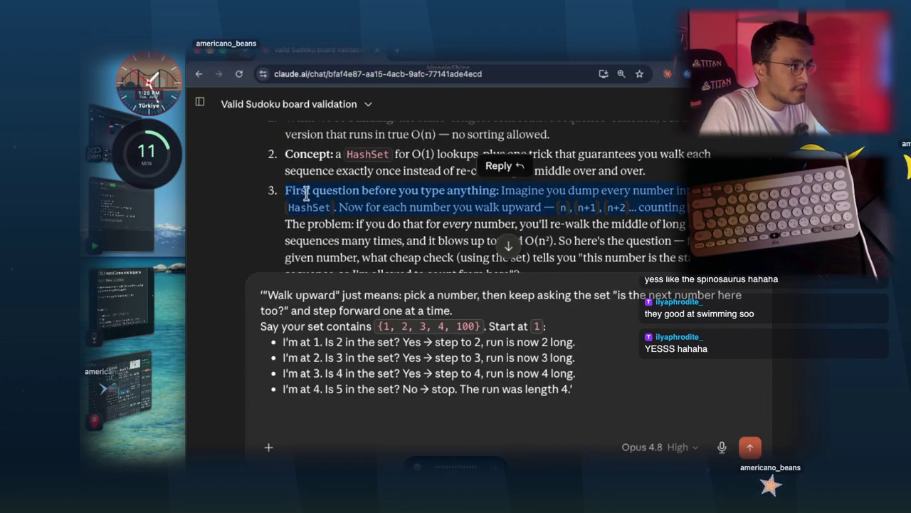
scroll(361, 187, "up", 3)
scroll(365, 193, "down", 1)
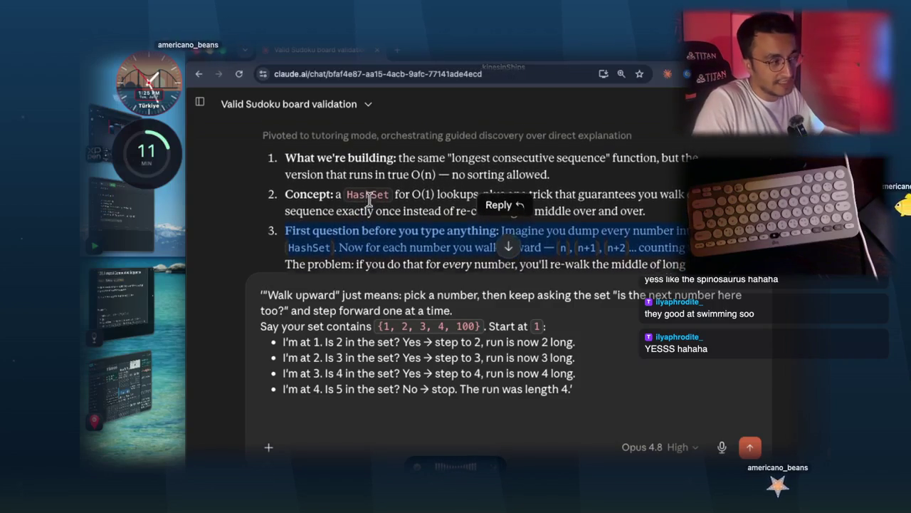
double_click(370, 199)
scroll(370, 203, "up", 1)
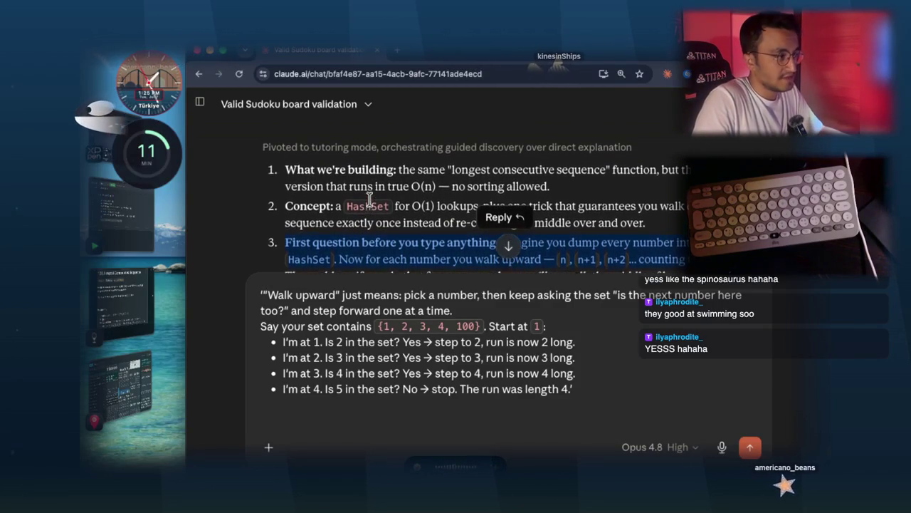
left_click(310, 406)
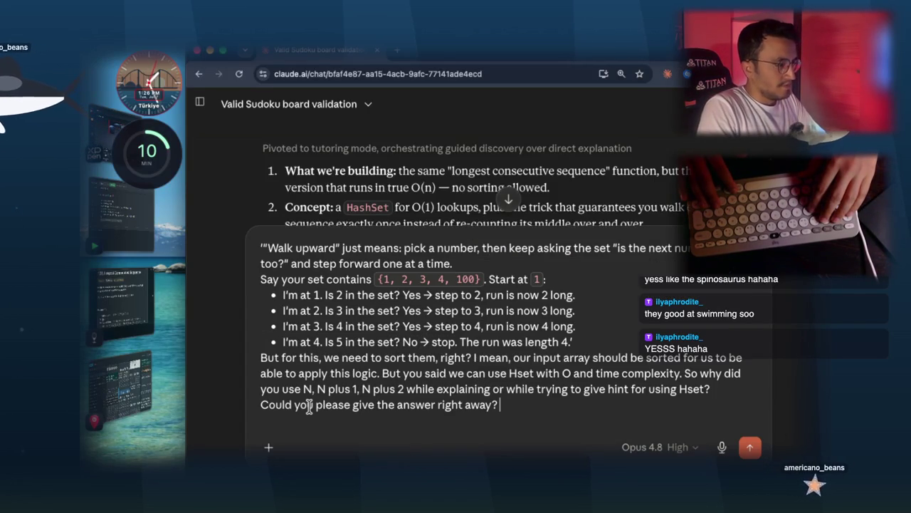
key("Return")
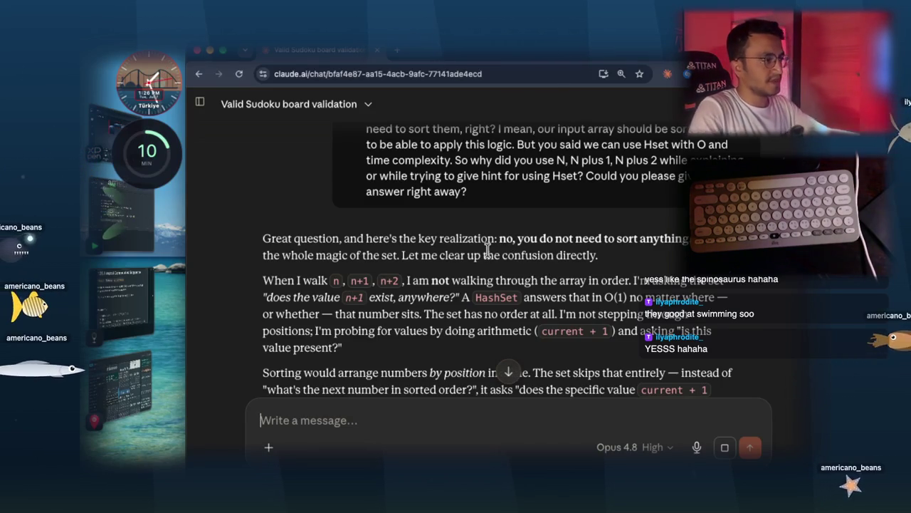
- Read Claude's reply that no sorting is needed because the HashSet just checks whether n+1 exists
scroll(370, 247, "down", 1)
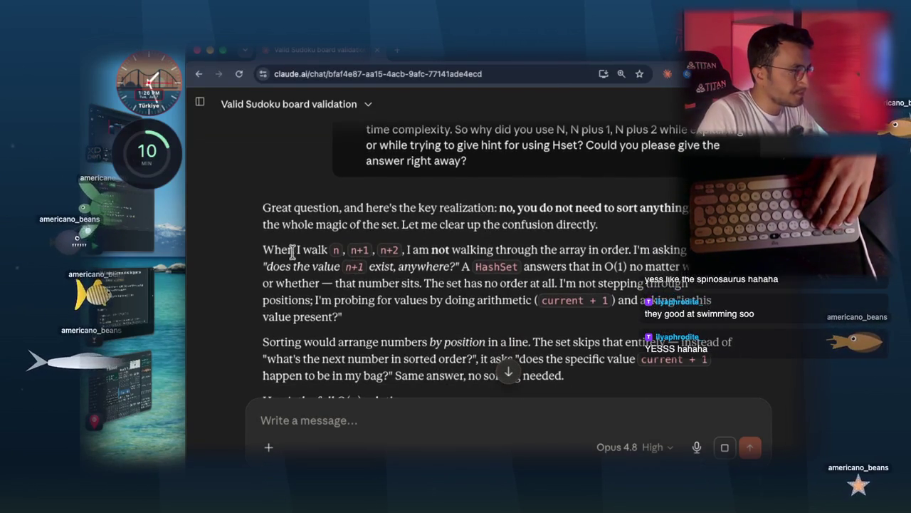
left_click_drag(265, 249, 317, 249)
left_click_drag(413, 250, 539, 249)
left_click_drag(629, 249, 411, 249)
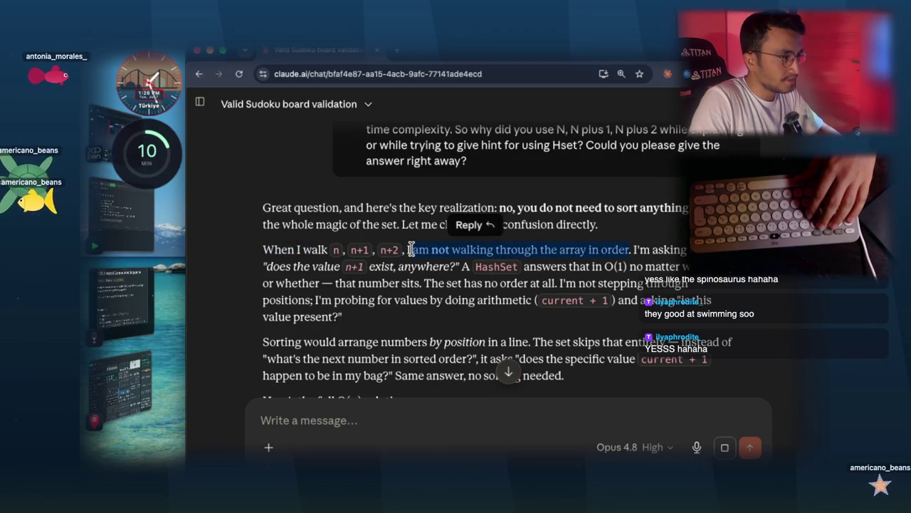
left_click(410, 249)
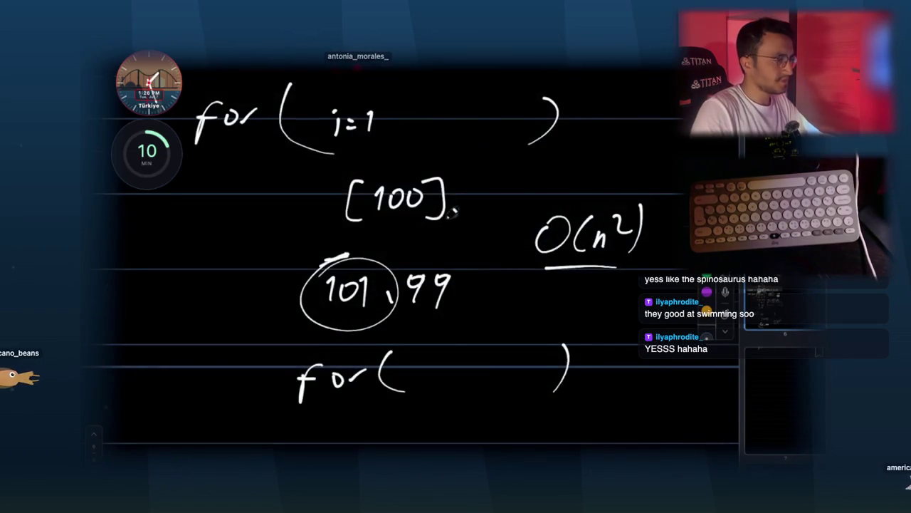
- Draw the example list 1, 5, -2, 3 on the whiteboard, circle the first number, and hide the board
scroll(450, 204, "down", 5)
scroll(320, 328, "down", 3)
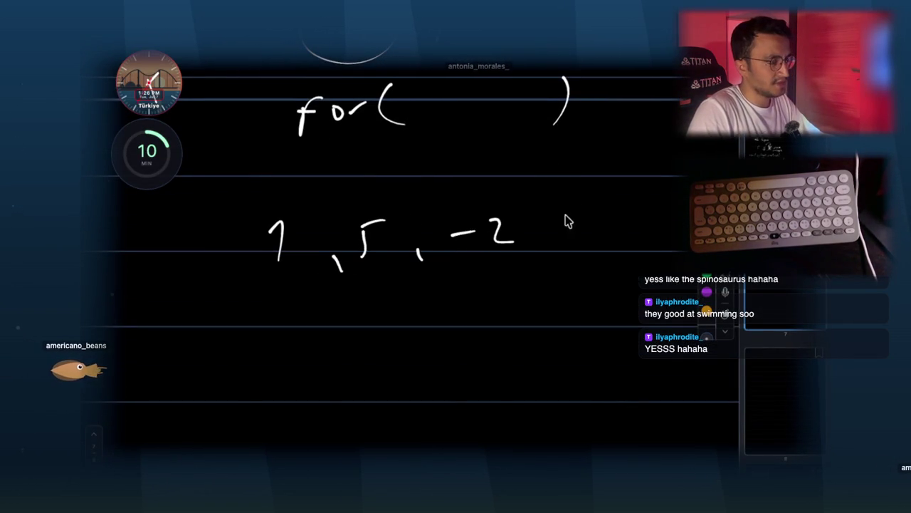
left_click_drag(555, 234, 558, 243)
scroll(586, 246, "down", 1)
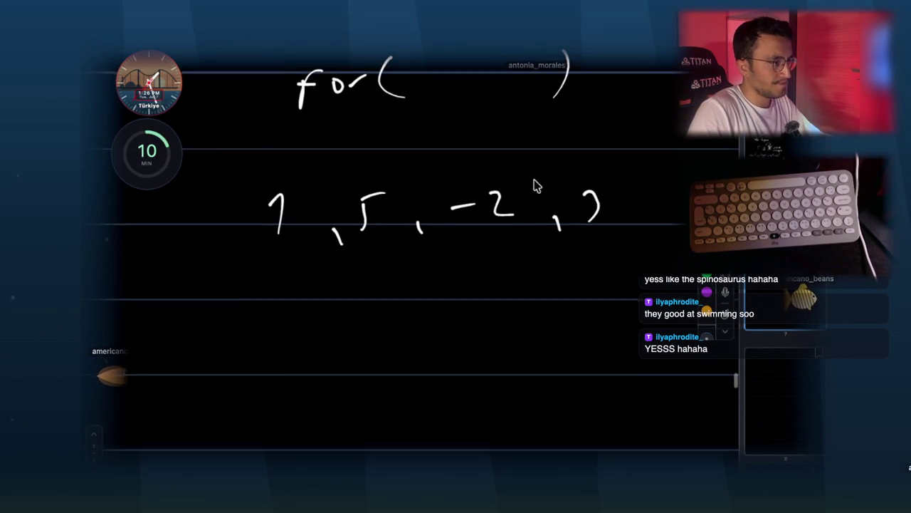
left_click_drag(267, 187, 316, 226)
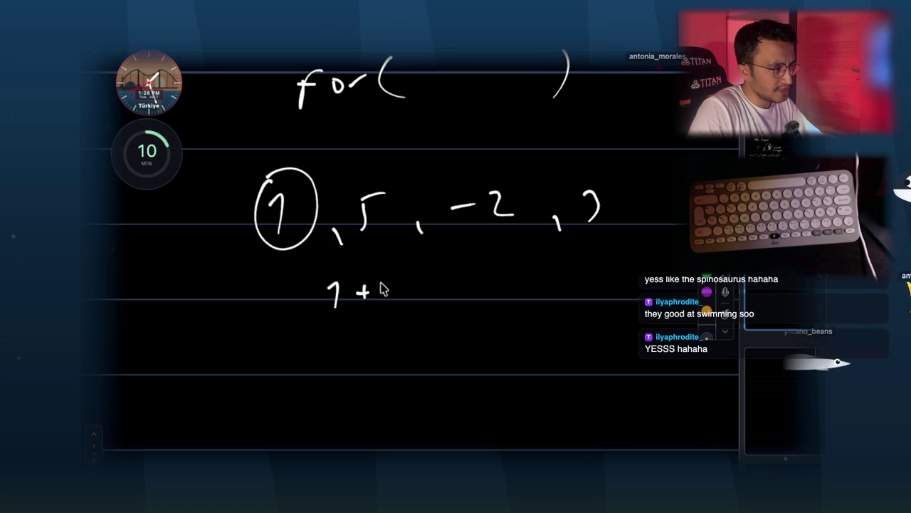
key("Escape")
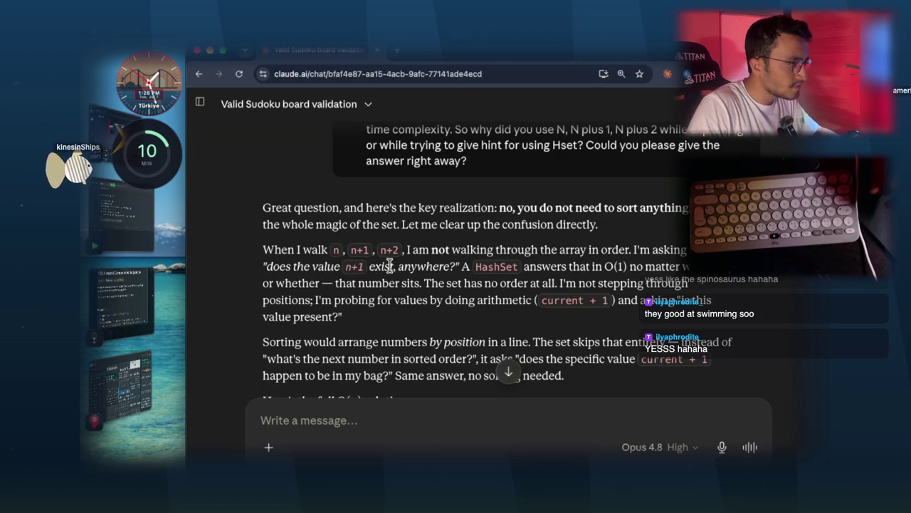
left_click_drag(339, 266, 342, 267)
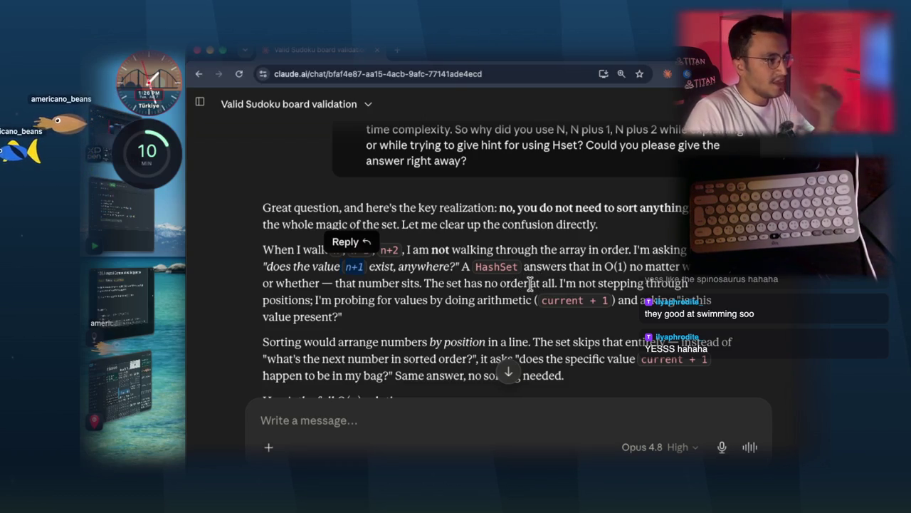
left_click_drag(456, 266, 267, 246)
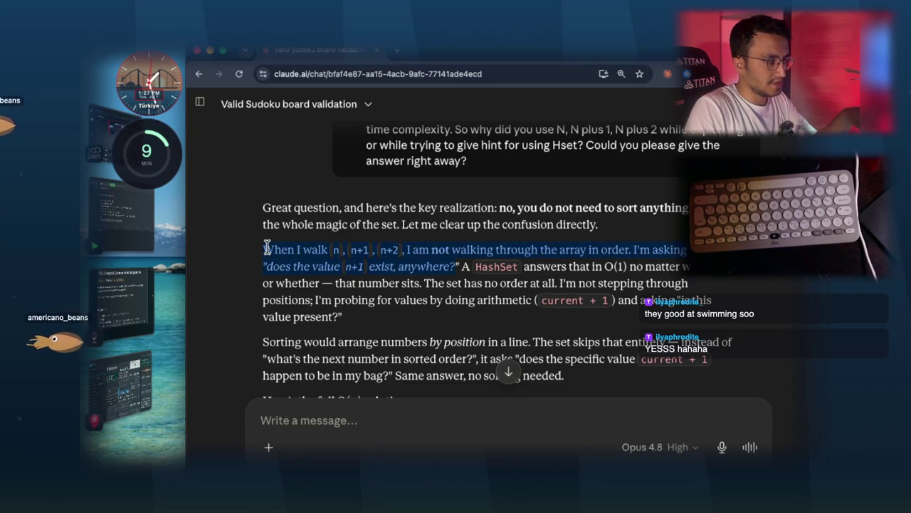
left_click_drag(267, 247, 266, 245)
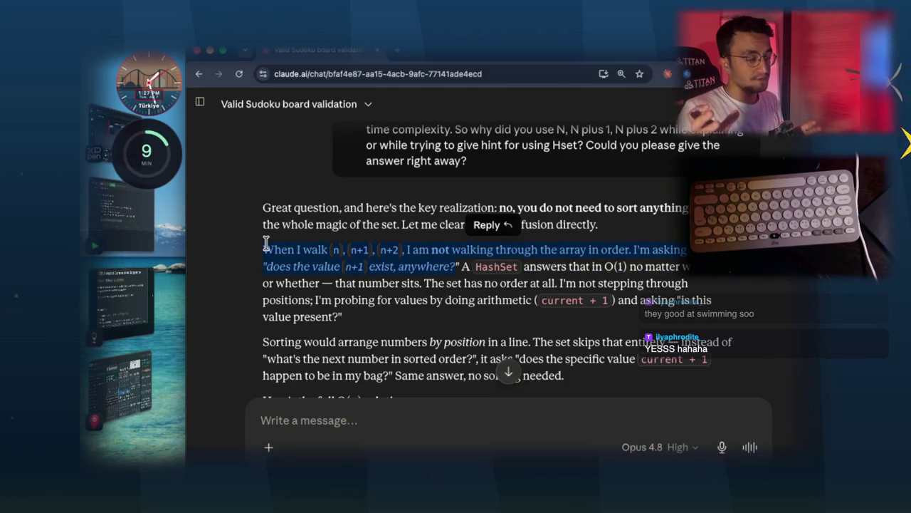
- Bring the whiteboard back and write a new row of numbers starting 1, 2 below the 1+1 note
key("super+Tab")
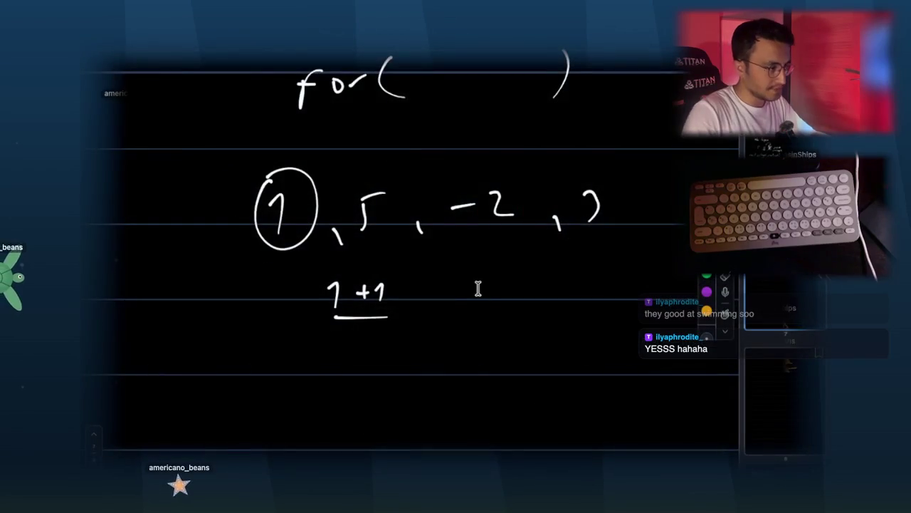
scroll(285, 320, "down", 2)
left_click_drag(268, 322, 275, 352)
mouse_move(349, 323)
left_mouse_down()
mouse_move(372, 343)
mouse_move(400, 346)
left_mouse_up()
scroll(373, 342, "down", 3)
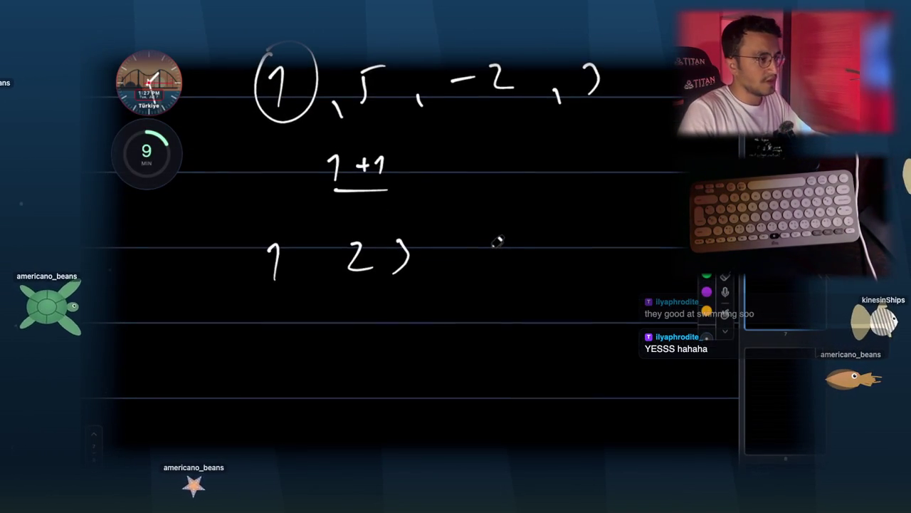